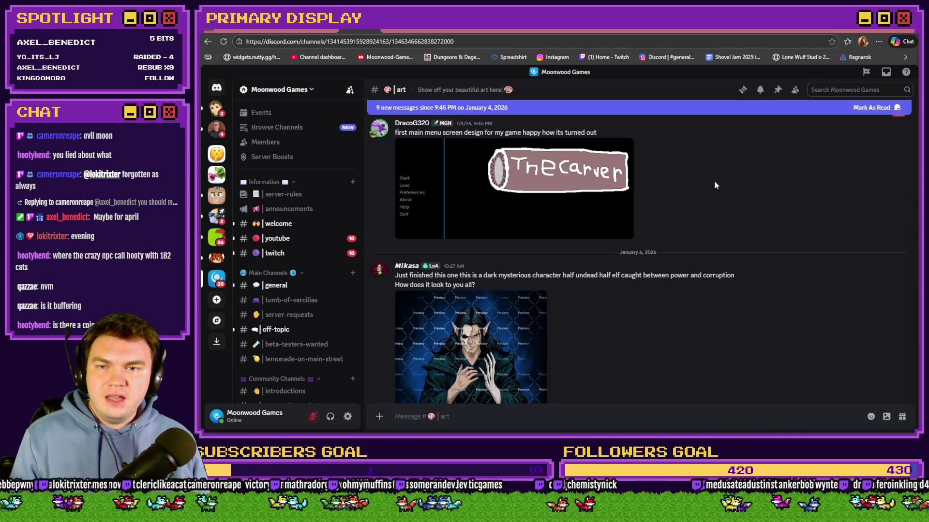
View The Carver menu screen image enlarged, close it, and scroll further down the feed
left_click(560, 182)
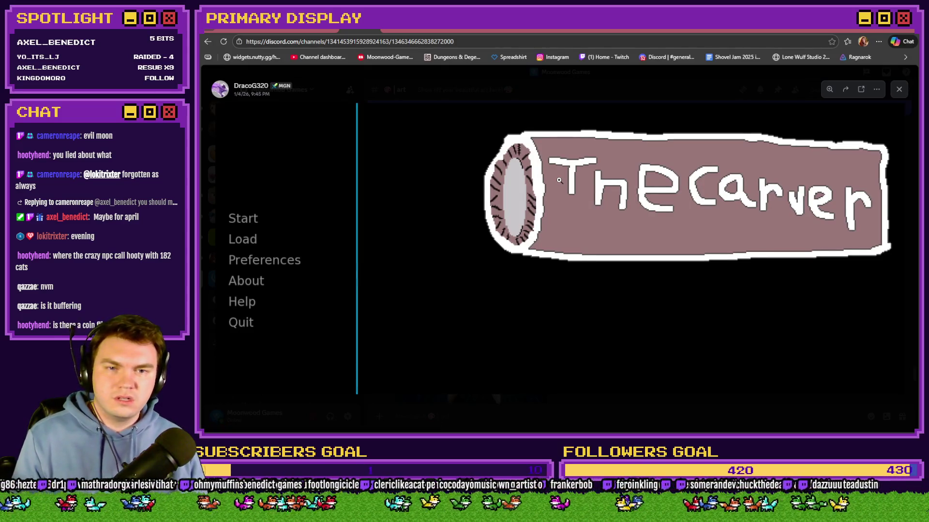
left_click(457, 240)
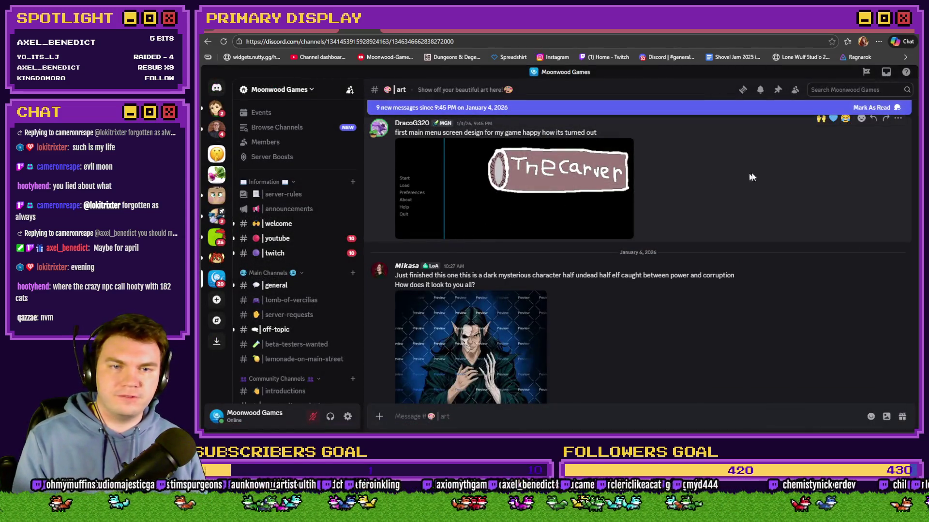
scroll(716, 198, "down", 3)
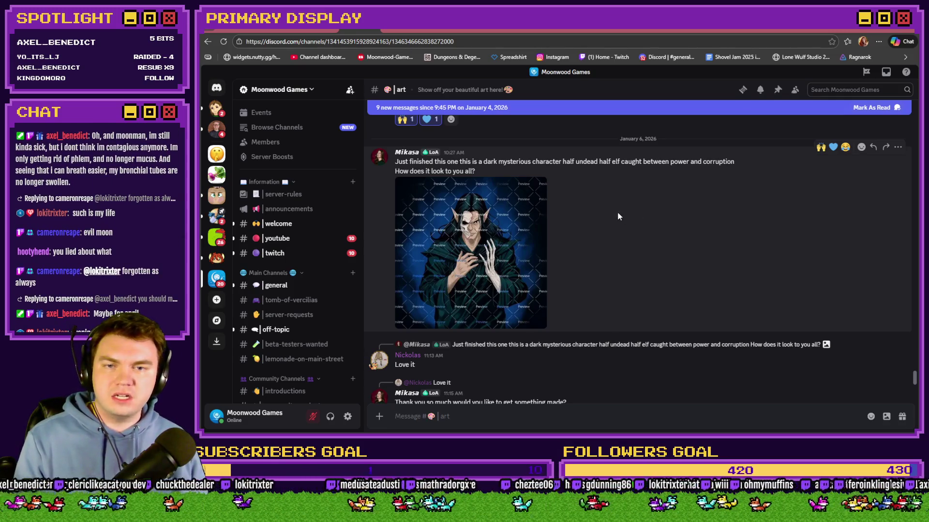
Enlarge the half-undead half-elf artwork, zoom in on the face, pan to it, then close it
left_click(511, 245)
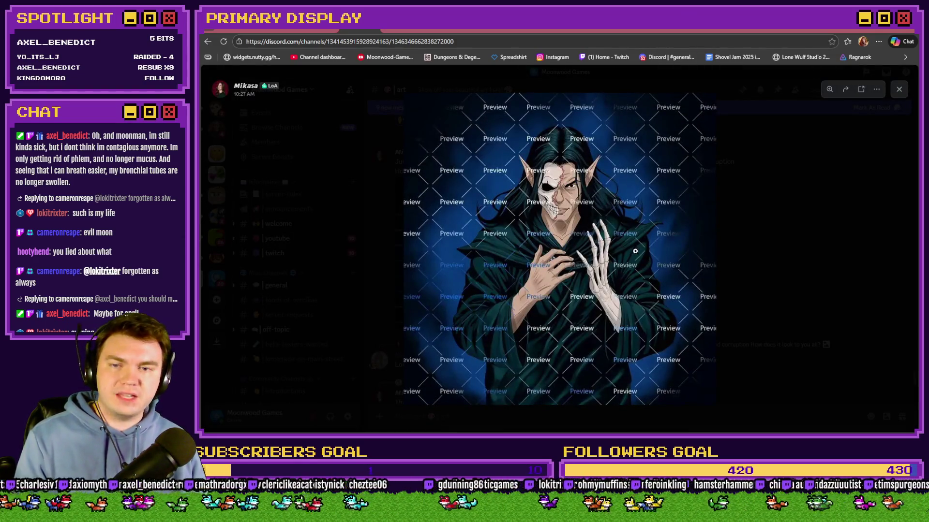
left_click(543, 183)
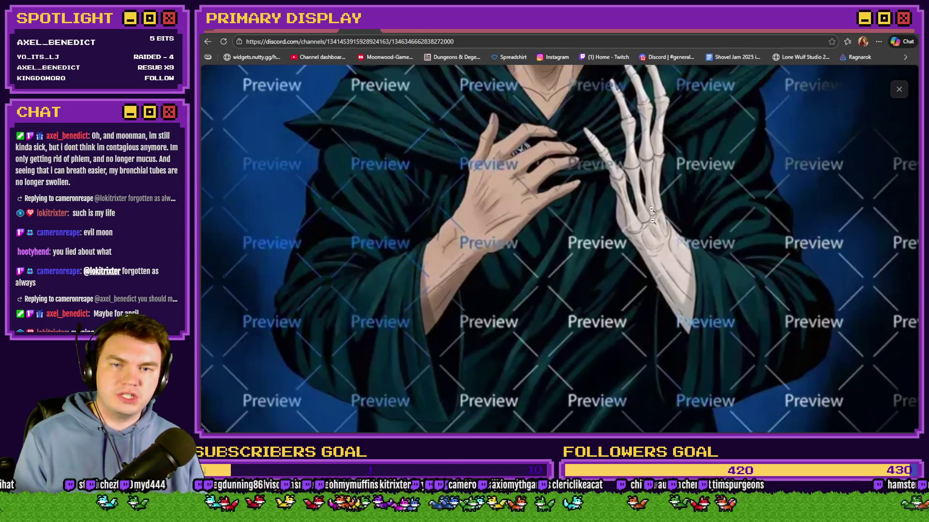
left_click_drag(631, 177, 637, 353)
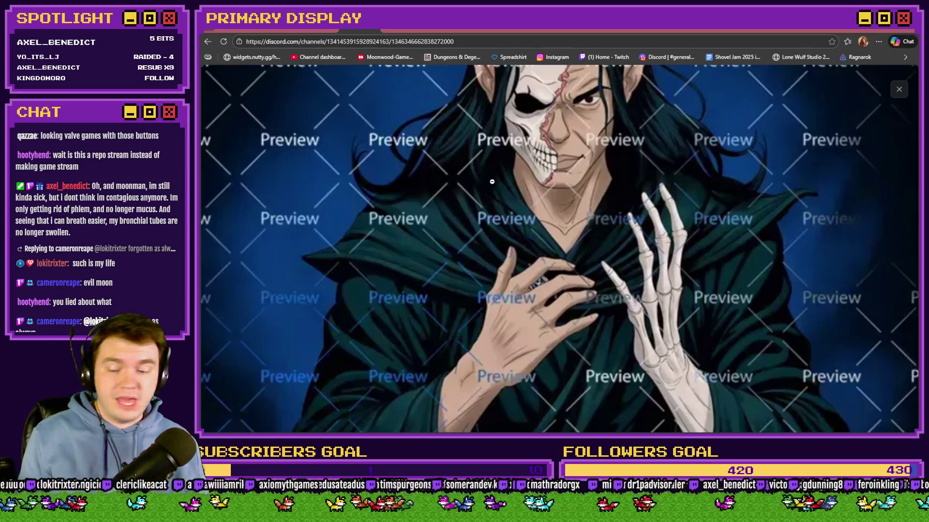
key("Escape")
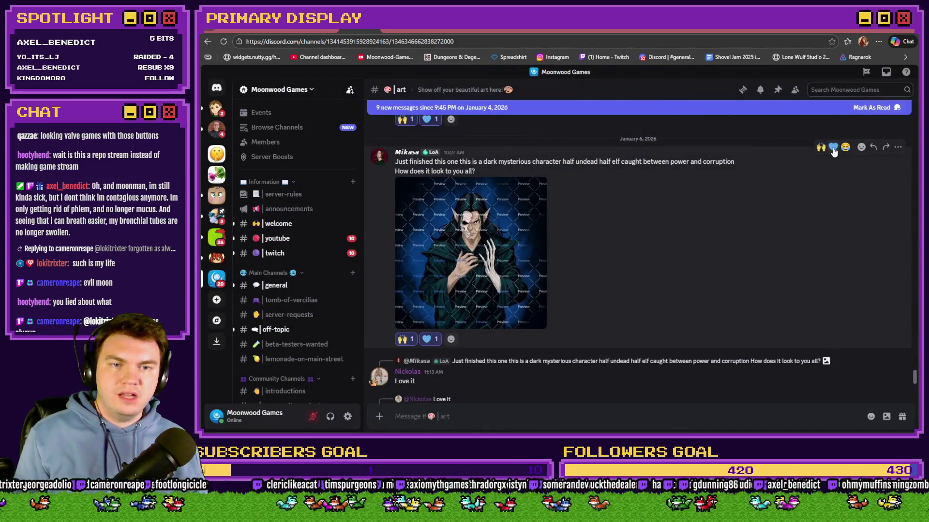
scroll(672, 246, "down", 5)
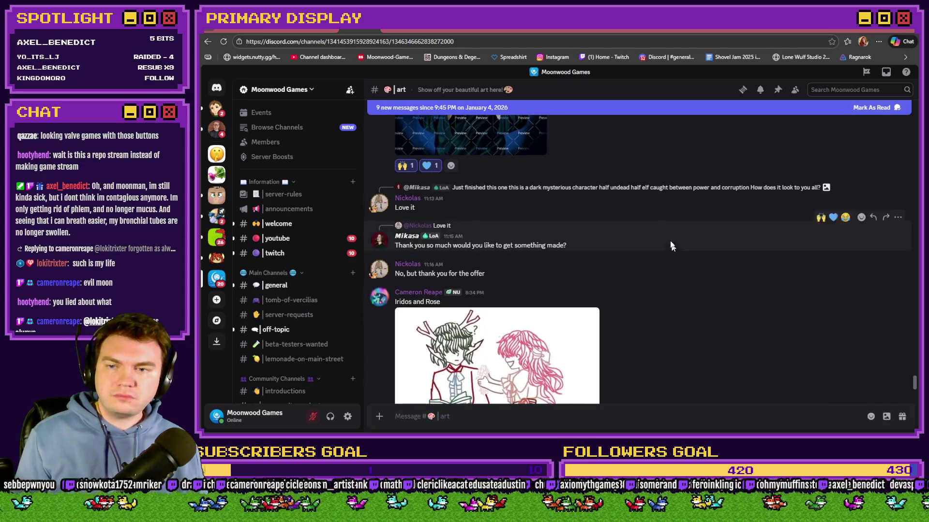
Scroll to the Iridos and Rose post, view the drawing full size, then close it
scroll(631, 205, "down", 1)
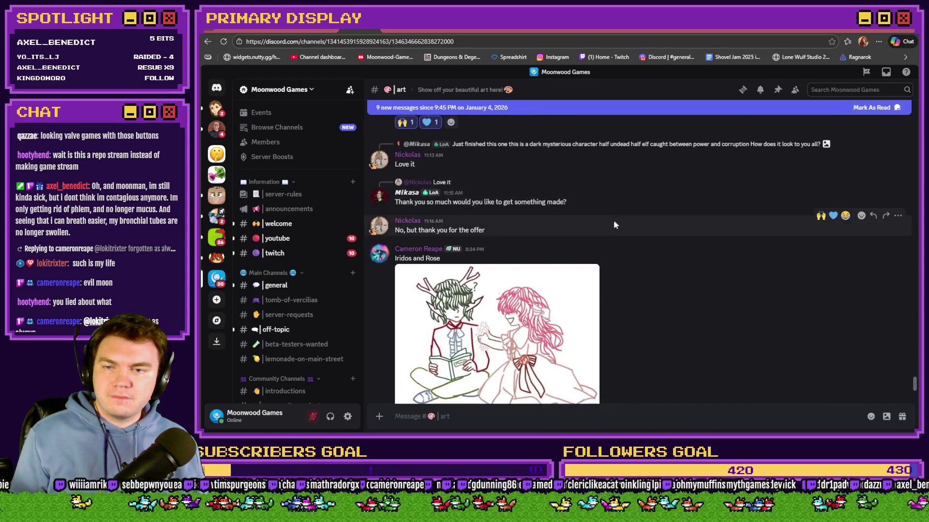
scroll(609, 224, "down", 2)
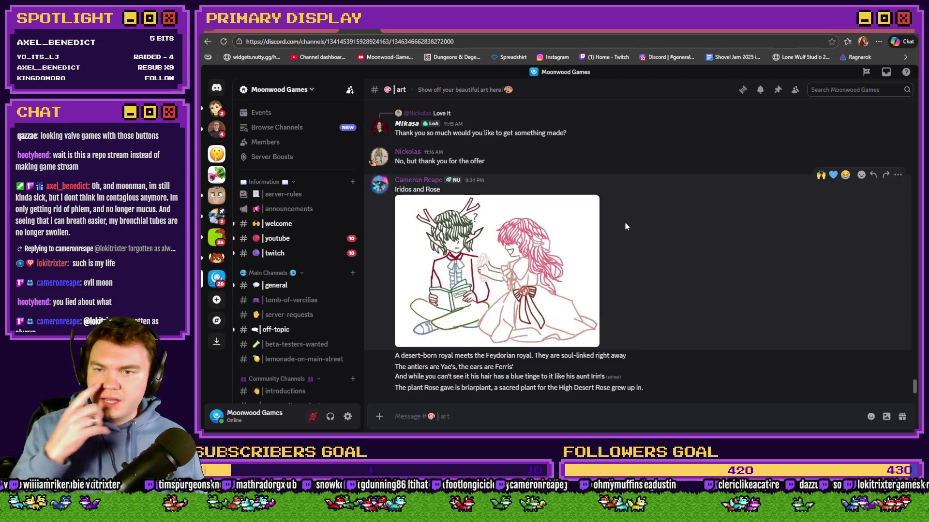
left_click(532, 269)
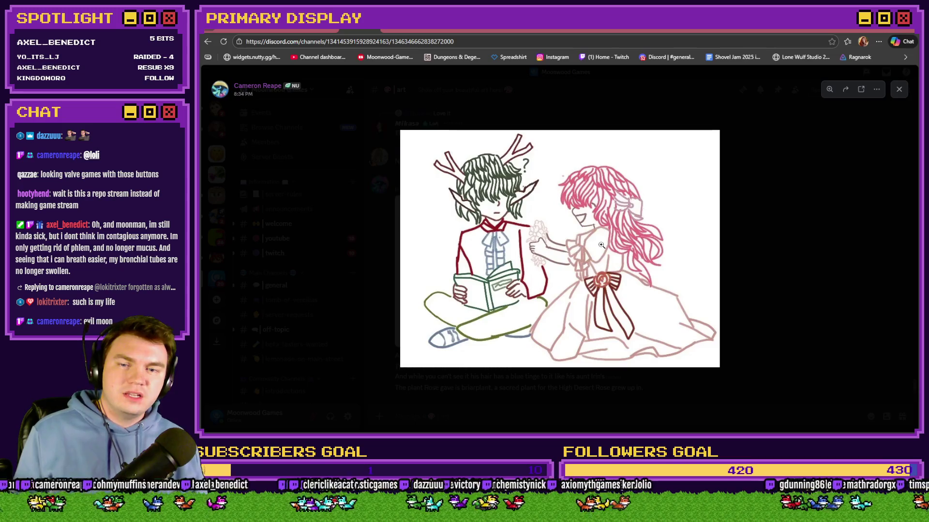
scroll(581, 237, "up", 3)
scroll(601, 218, "down", 2)
scroll(601, 218, "down", 2)
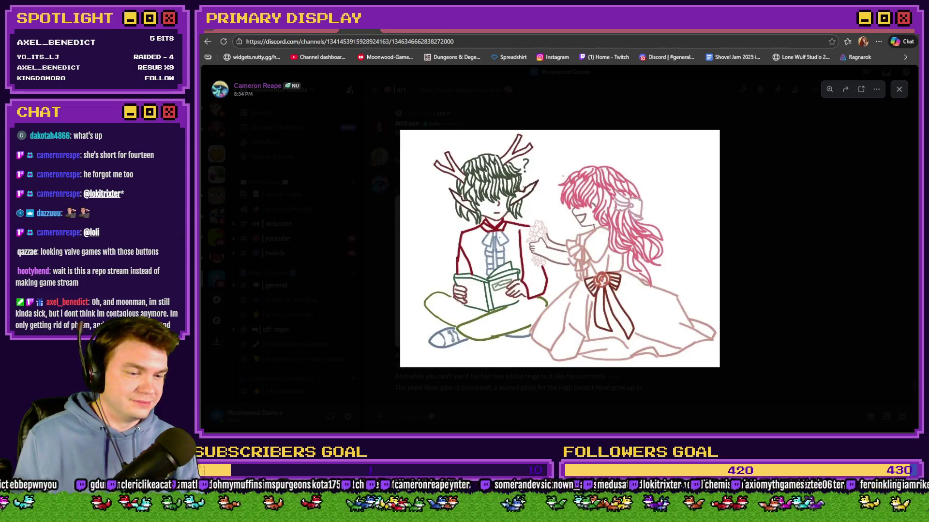
left_click(779, 292)
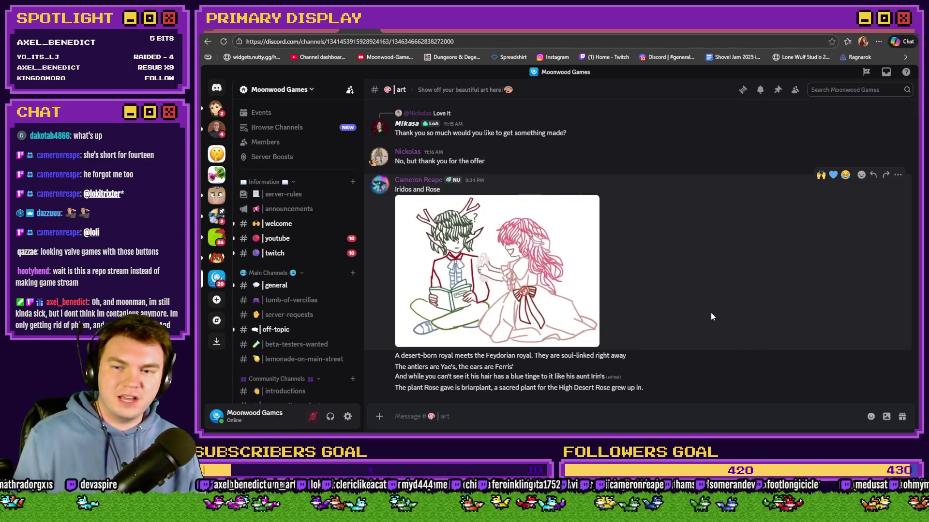
React with 🙌 and 💙 to the Iridos and Rose post, then move to the Tomb of Vercilias Trello board
left_click(821, 175)
left_click(833, 158)
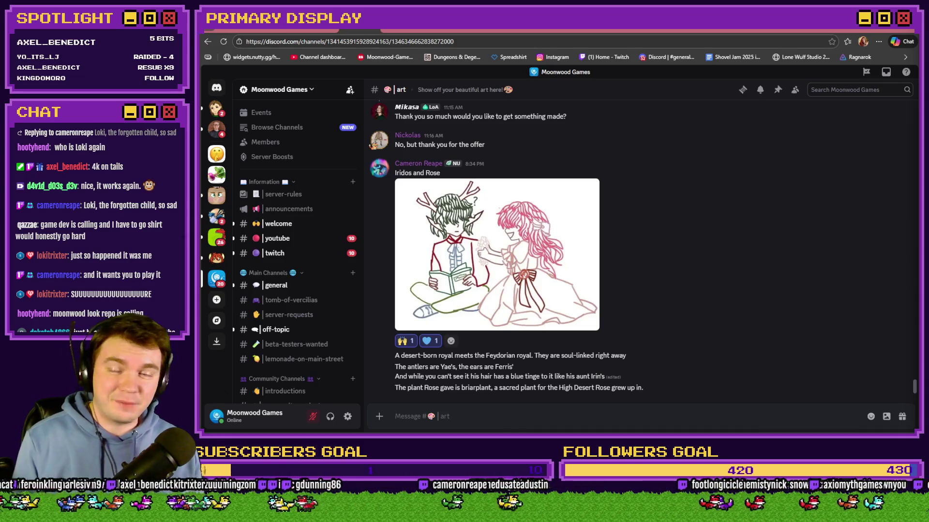
key("ctrl+Tab")
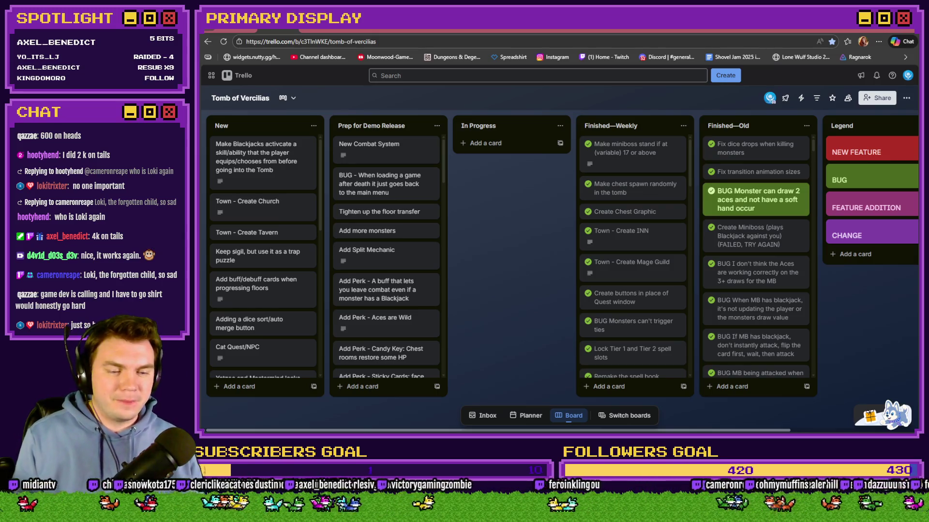
Switch from the Trello board to the RPG Maker MV map editor
key("alt+Tab")
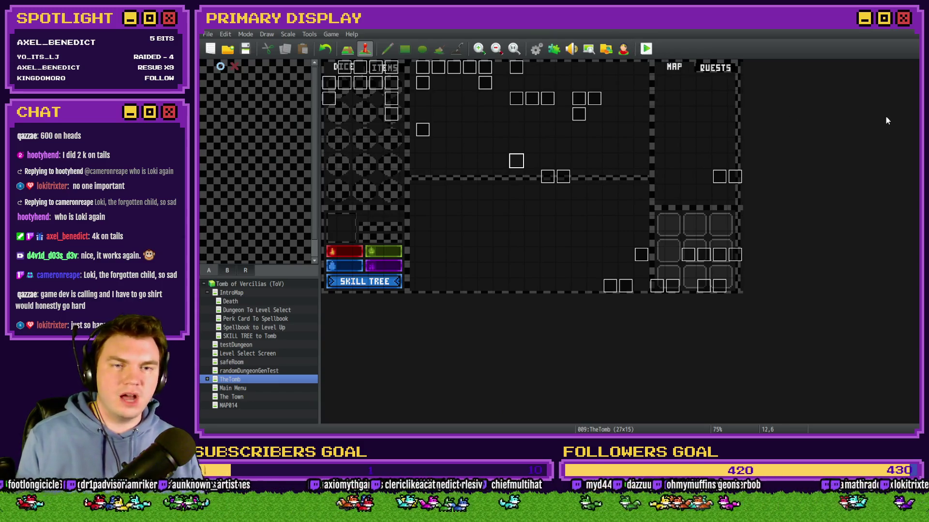
Save the project, start a playtest, and pick the Pyro Charge perk card
left_click(624, 49)
left_click(779, 71)
left_click(646, 49)
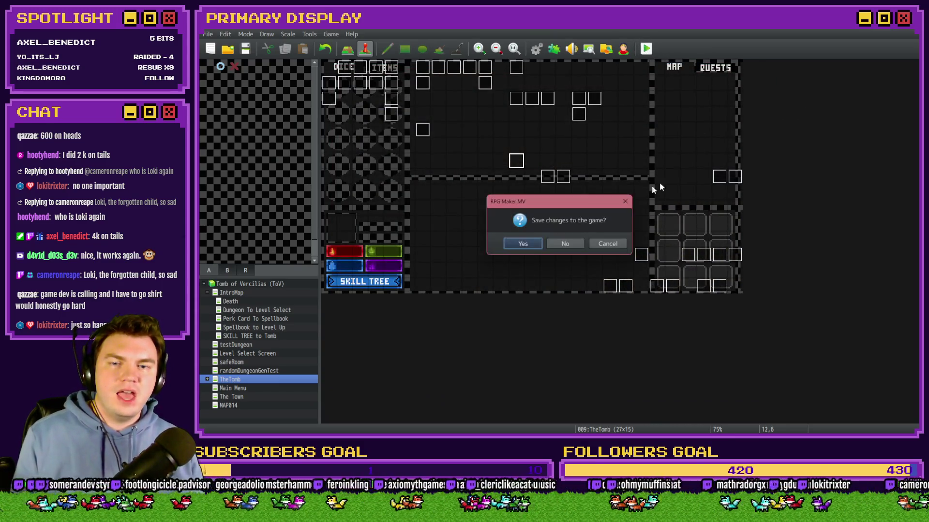
left_click(518, 245)
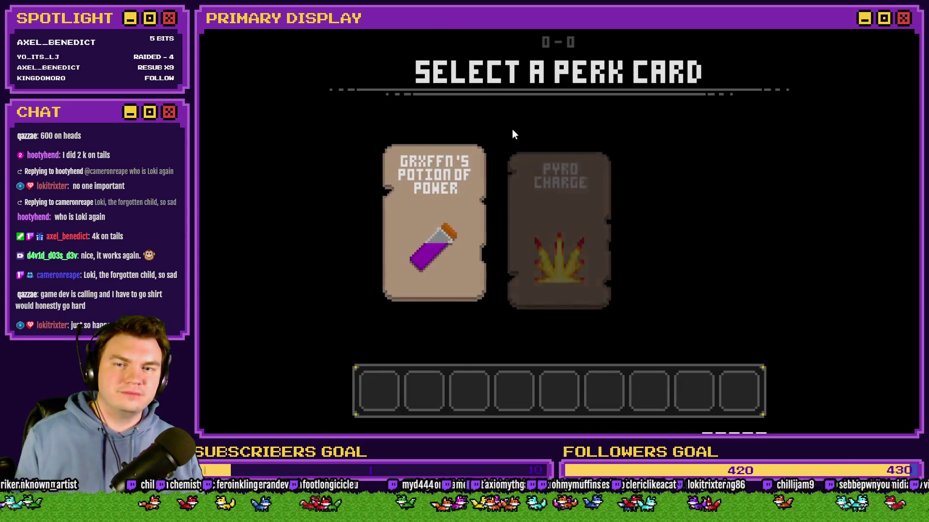
left_click(536, 200)
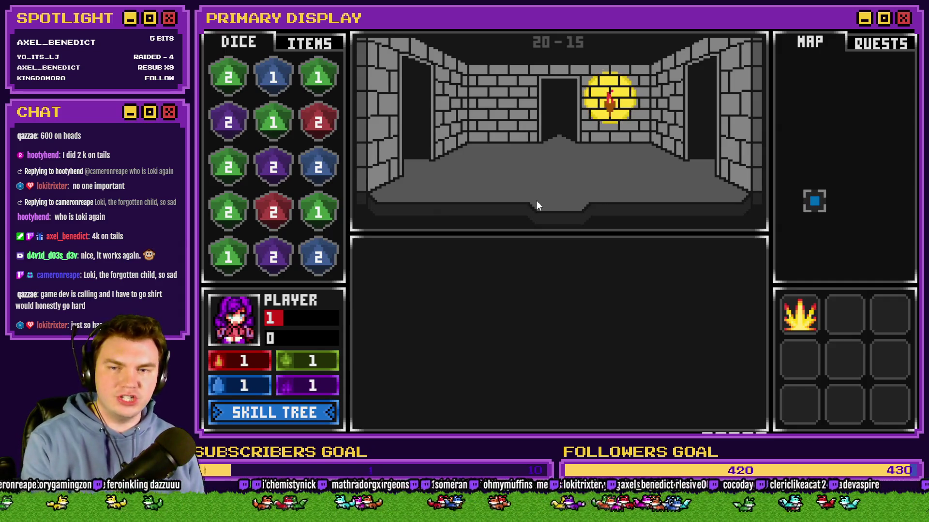
Turn on switch 0164 PORTALPUZZLE in the F9 switch debugger and resume play
key("F9")
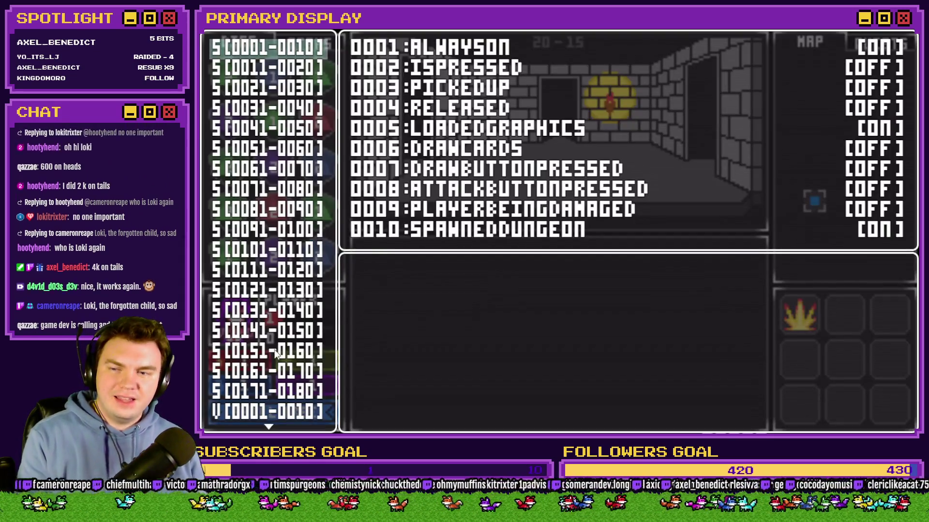
left_click(277, 372)
key("Return")
key("Down")
key("Down")
key("Down")
key("Return")
key("Escape")
key("Escape")
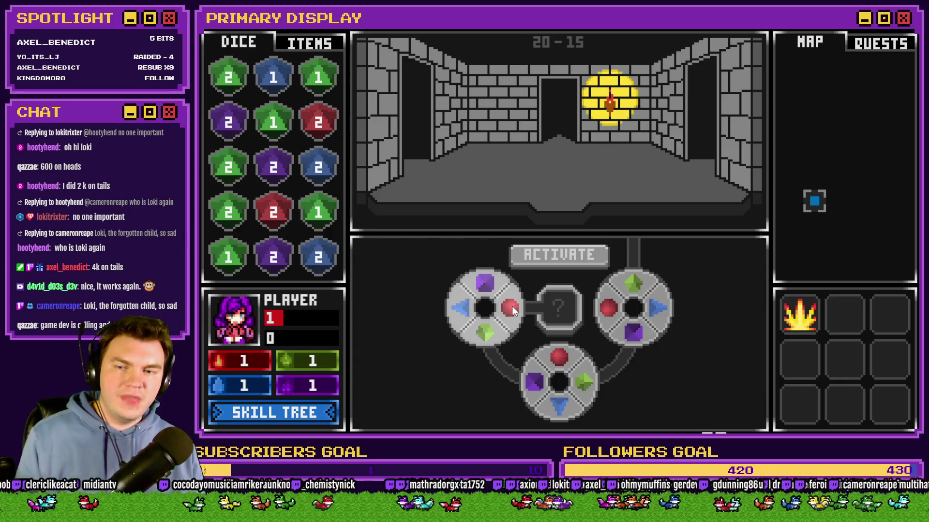
Rotate the bottom puzzle wheel twice, then close the playtest window
left_click(483, 332)
left_click(575, 373)
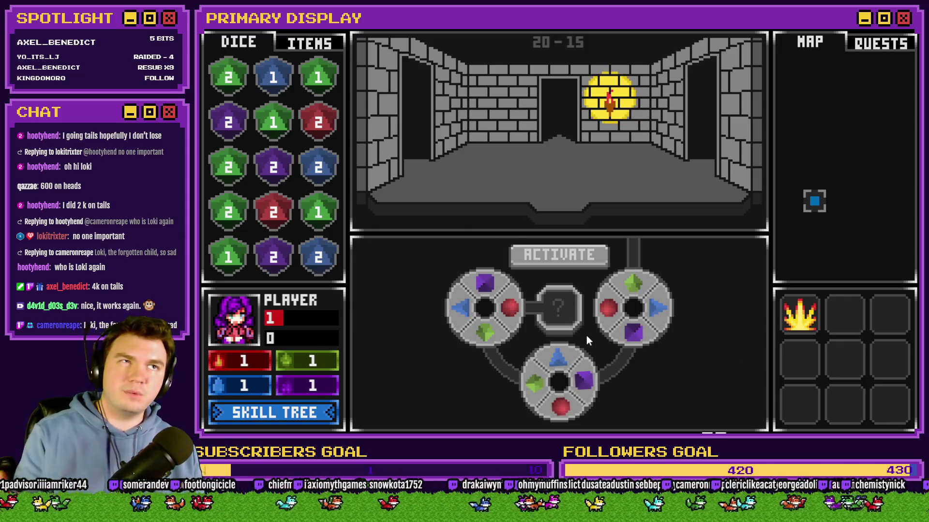
left_click(901, 32)
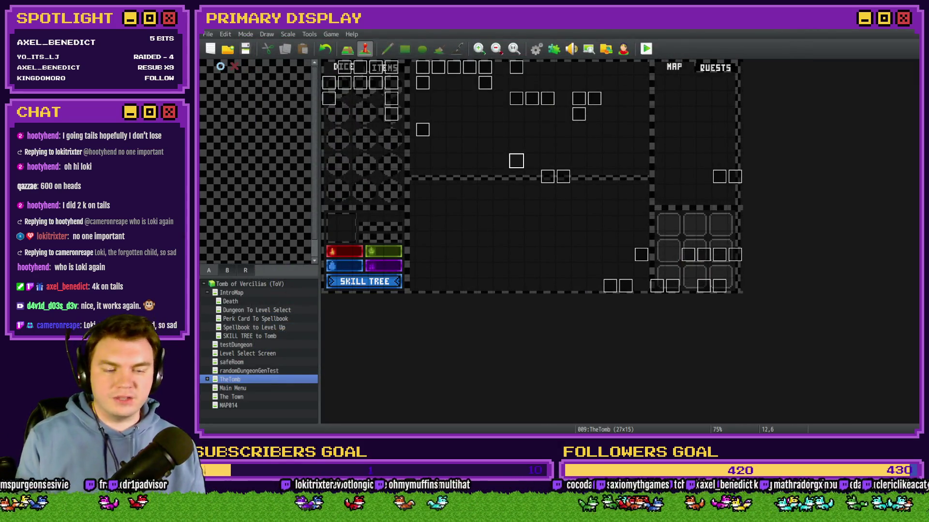
In Photoshop, preview each spinner design in turn, leaving 'TRULY the last one' visible
key("alt+Tab")
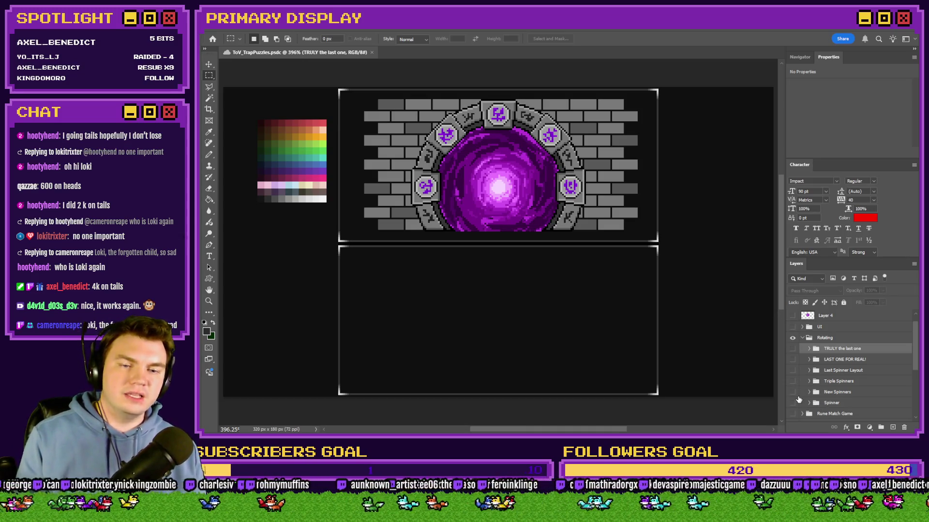
left_click(794, 403)
left_click(793, 403)
left_click(793, 393)
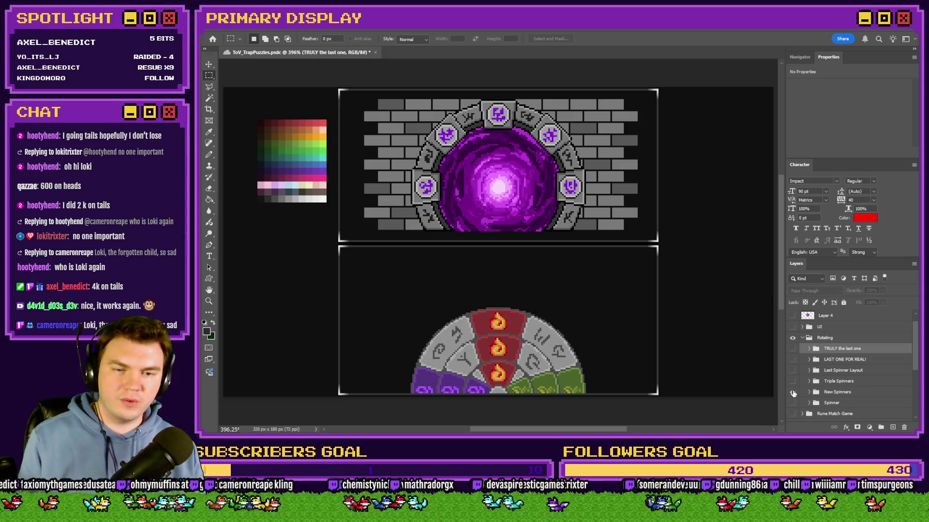
left_click(793, 393)
left_click(793, 381)
left_click(793, 381)
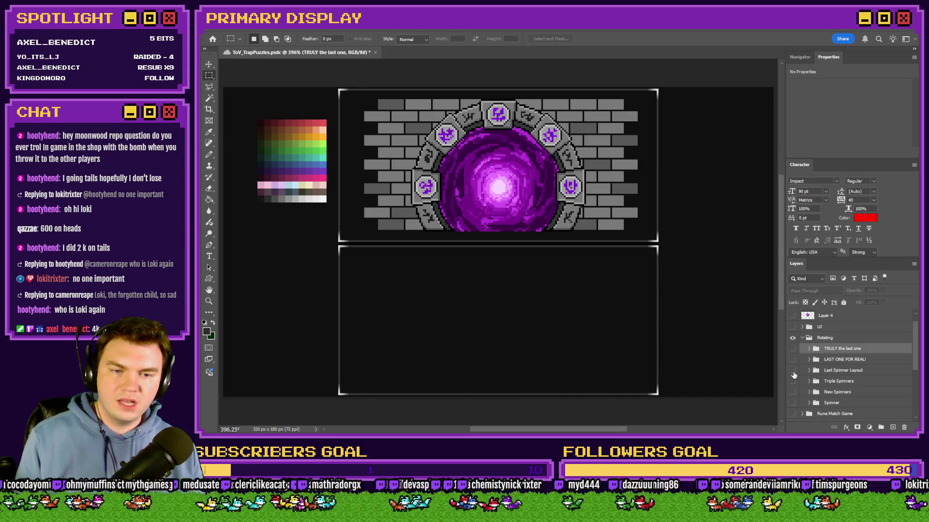
left_click(793, 371)
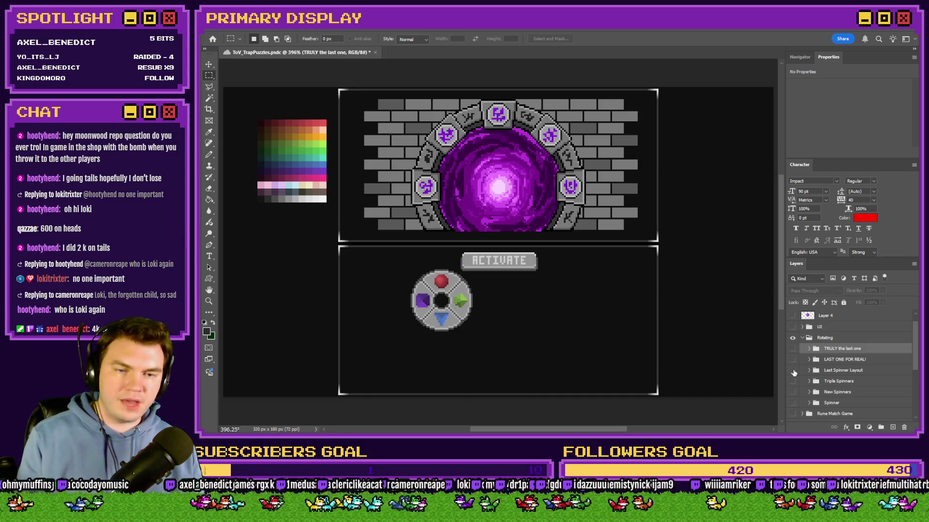
left_click(793, 371)
left_click(793, 359)
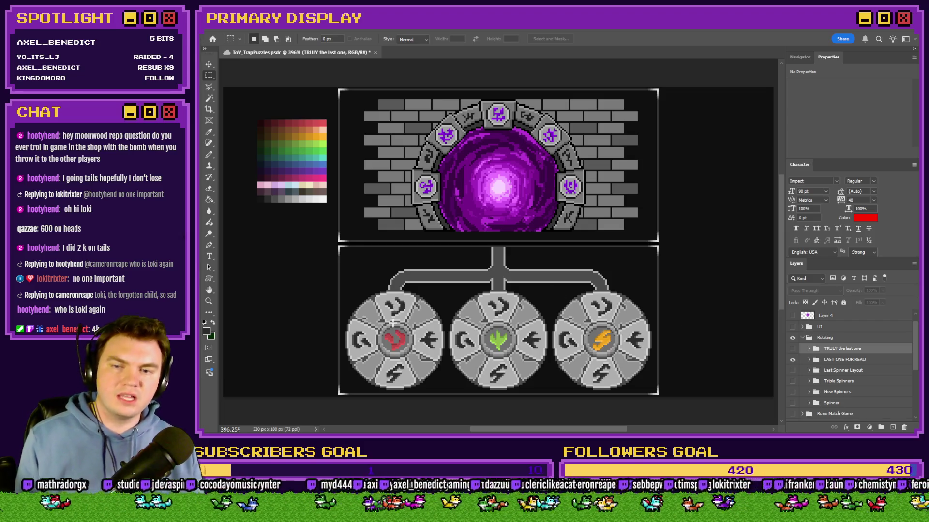
left_click(792, 360)
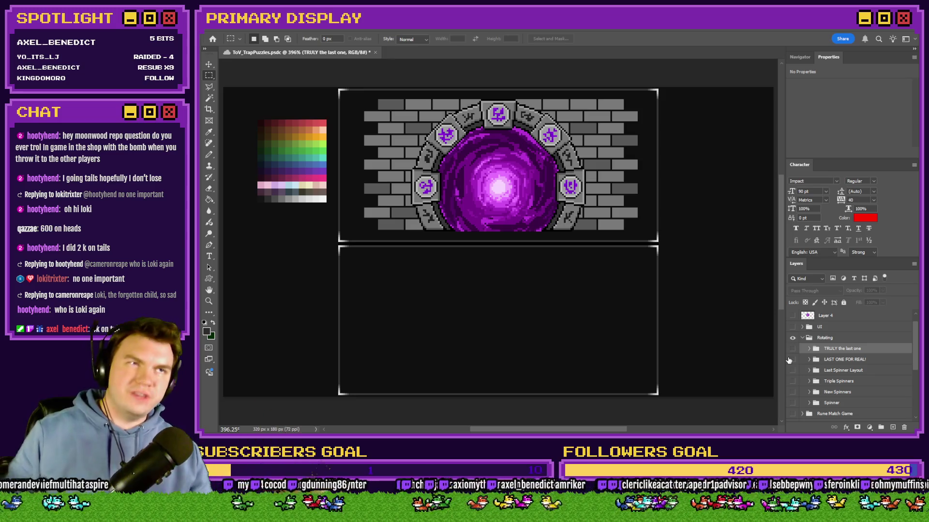
left_click(791, 349)
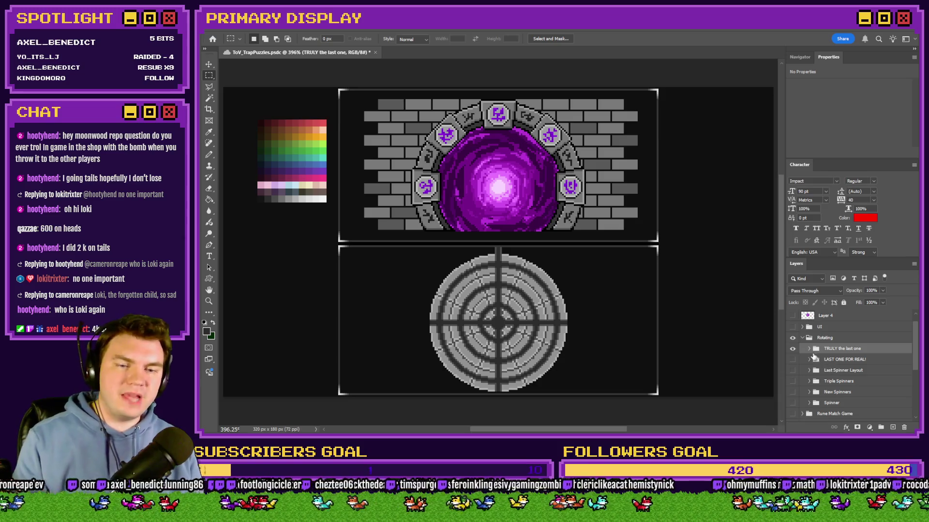
Expand 'TRULY the last one' and briefly toggle Dial 3 and Dial 1 to compare rings
left_click(810, 348)
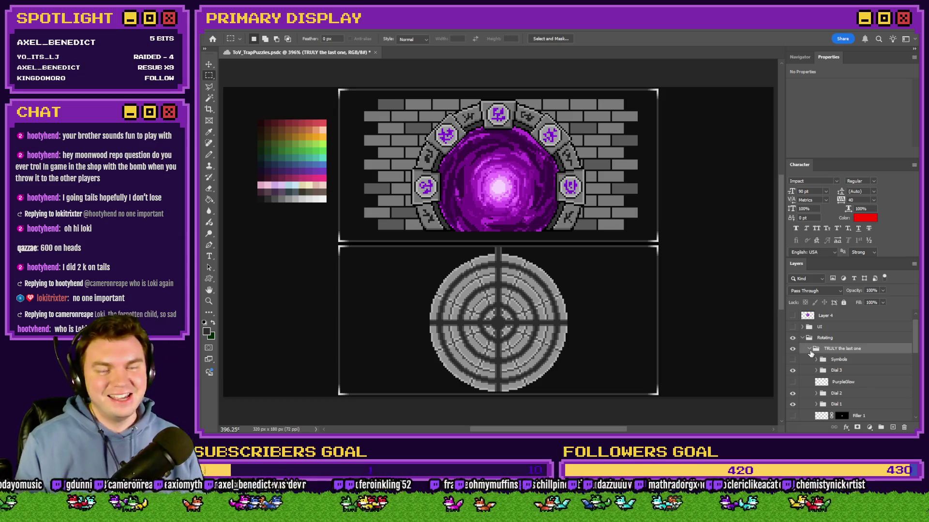
scroll(513, 344, "up", 3)
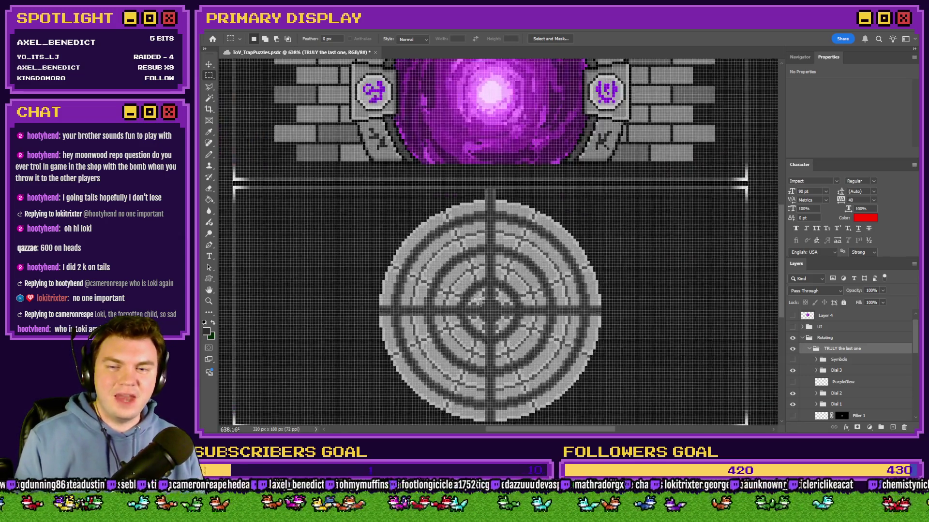
scroll(520, 319, "down", 3)
scroll(522, 334, "up", 3)
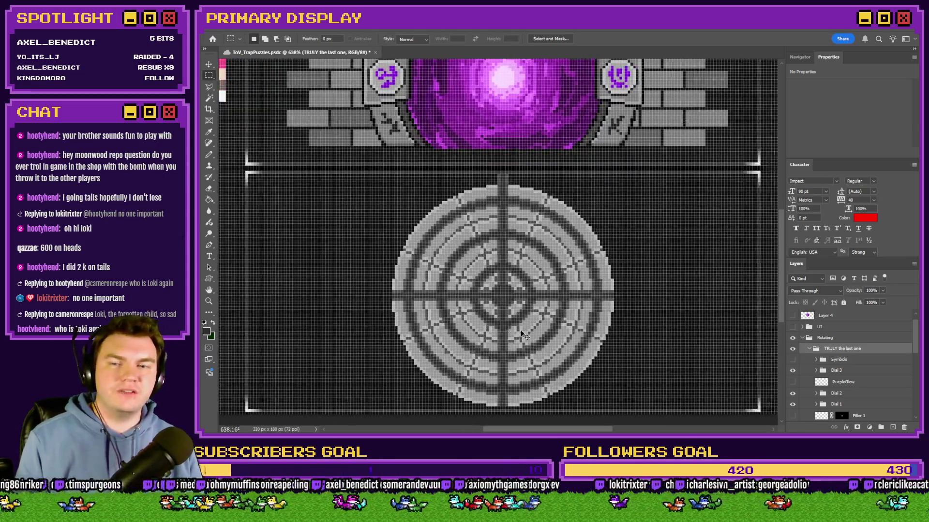
scroll(522, 314, "up", 2)
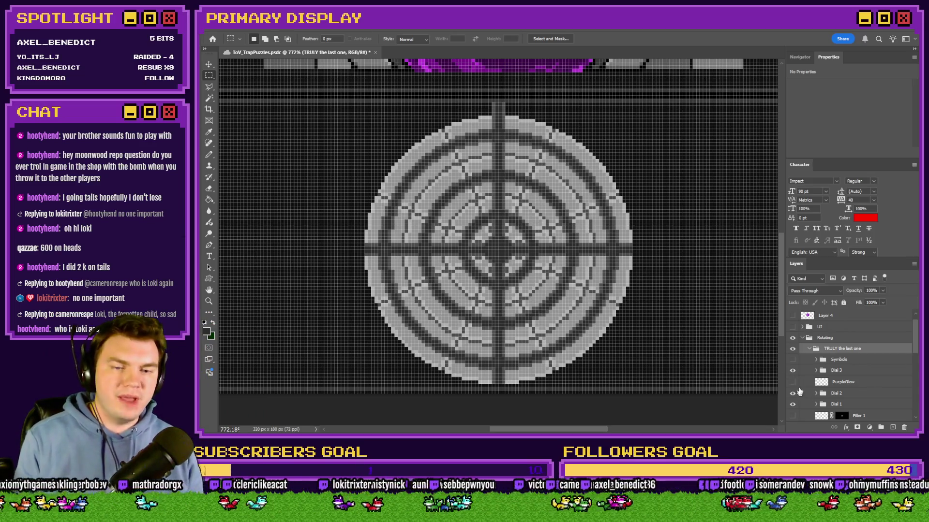
double_click(792, 371)
double_click(793, 404)
left_click(794, 404)
left_click(794, 404)
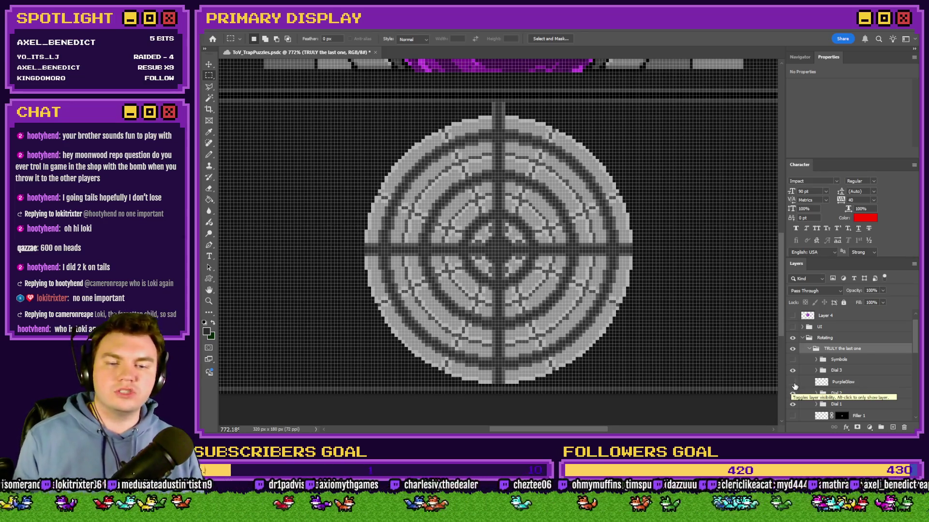
Make the PurpleGlow layer visible and drag the glow up and to the left
left_click(793, 382)
left_click(847, 384)
mouse_move(629, 318)
left_mouse_down()
mouse_move(423, 218)
mouse_move(425, 228)
left_mouse_up()
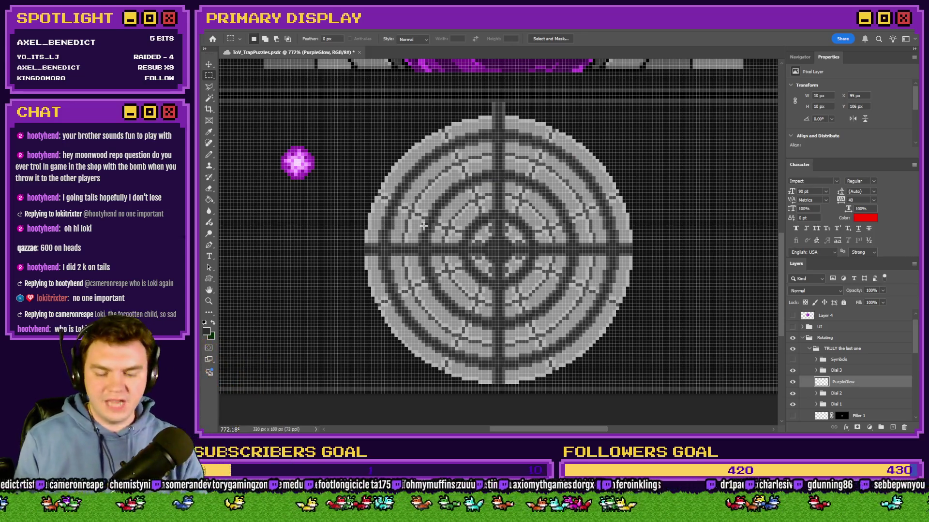
Hide the grid, undo the glow move, and swap Dial 3's Lines (All) for Lines
key("ctrl+h")
key("ctrl+z")
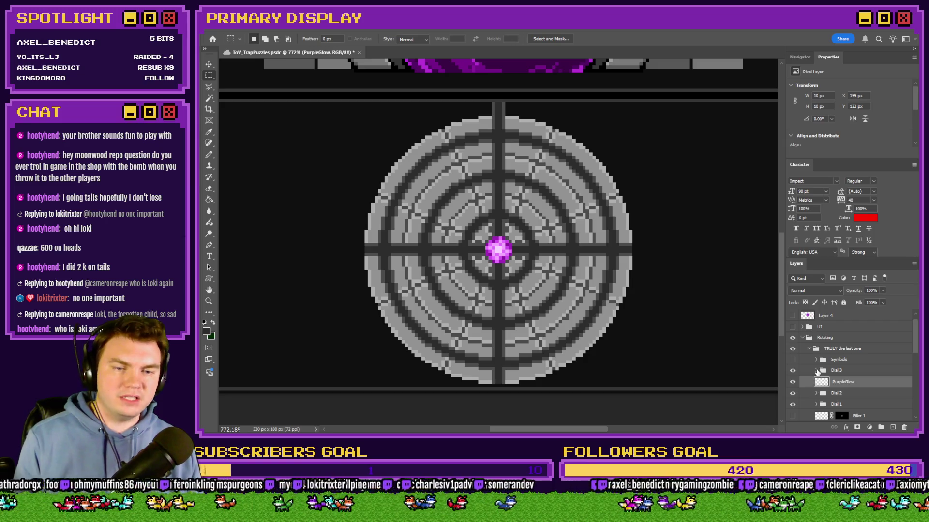
left_click(816, 371)
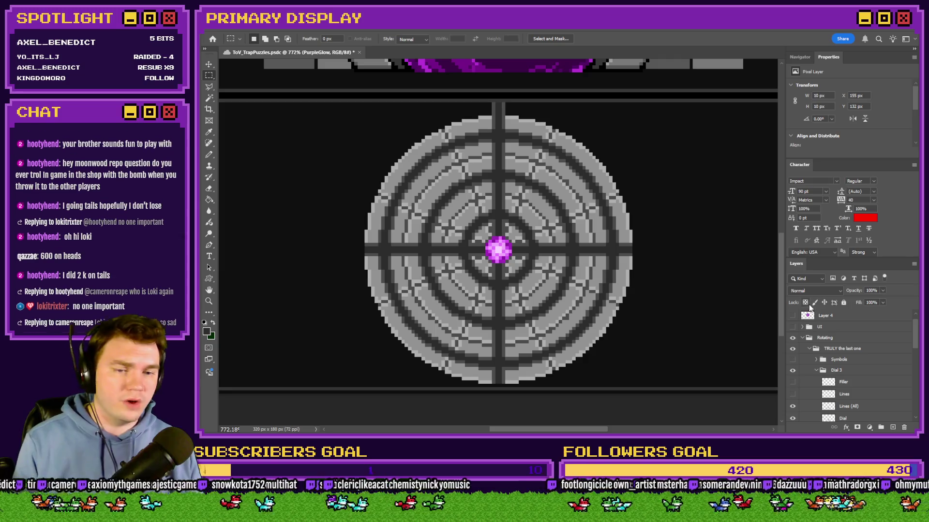
left_click(792, 409)
left_click(792, 394)
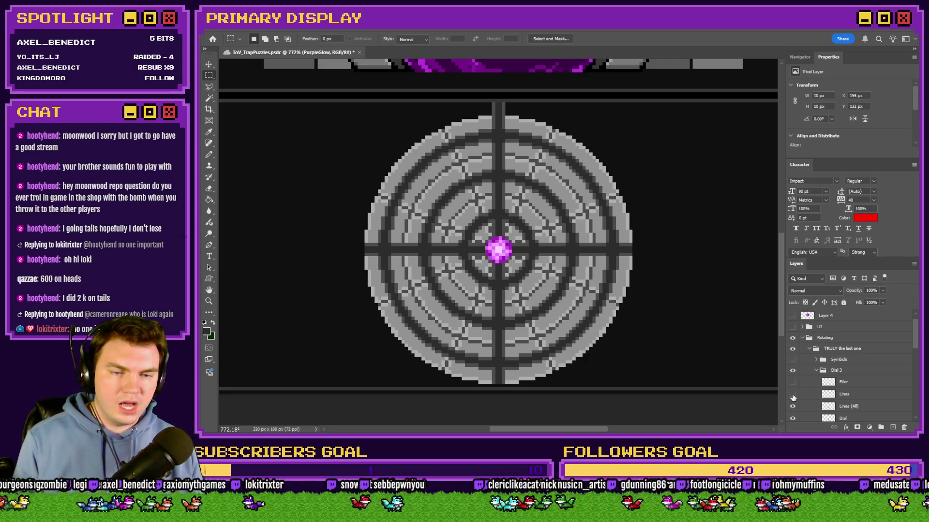
Show the path-only Lines layers for Dials 3, 2 and 1, hiding their Lines (All) layers
left_click(794, 408)
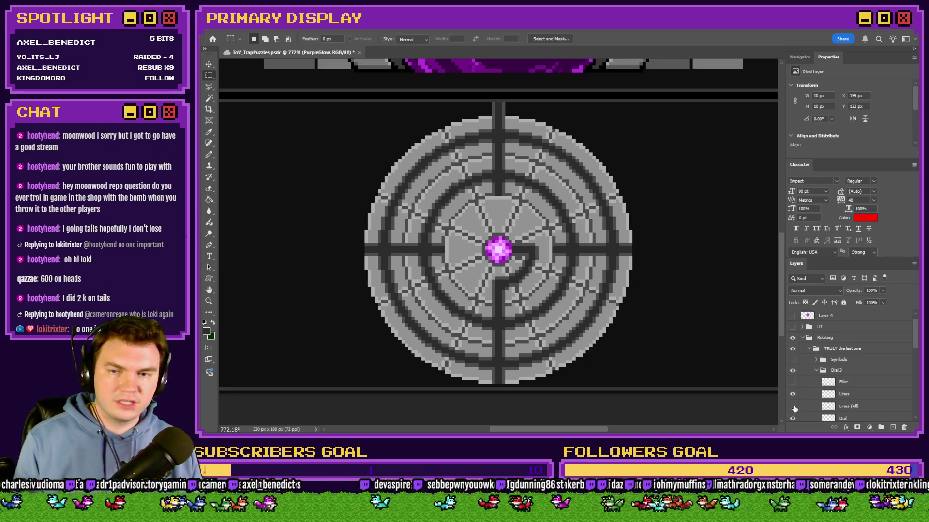
left_click(816, 370)
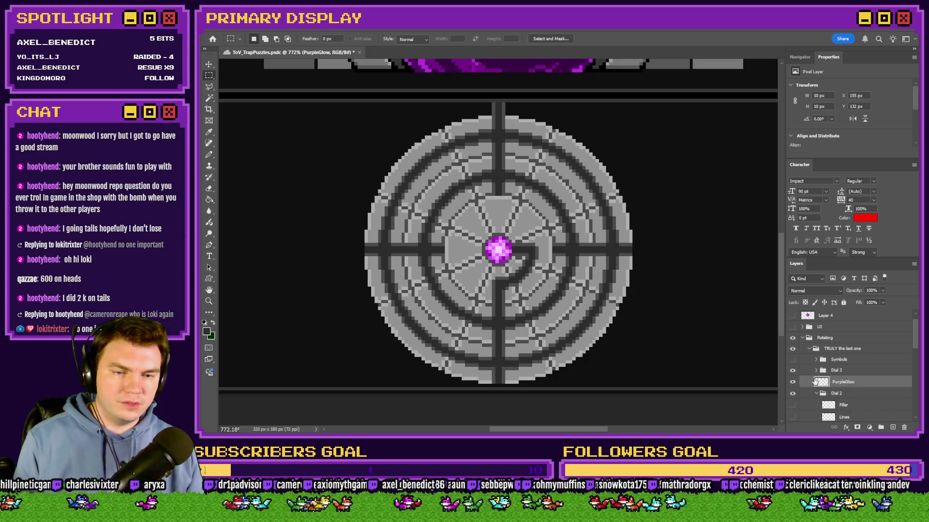
left_click(816, 393)
left_click(792, 369)
left_click(816, 345)
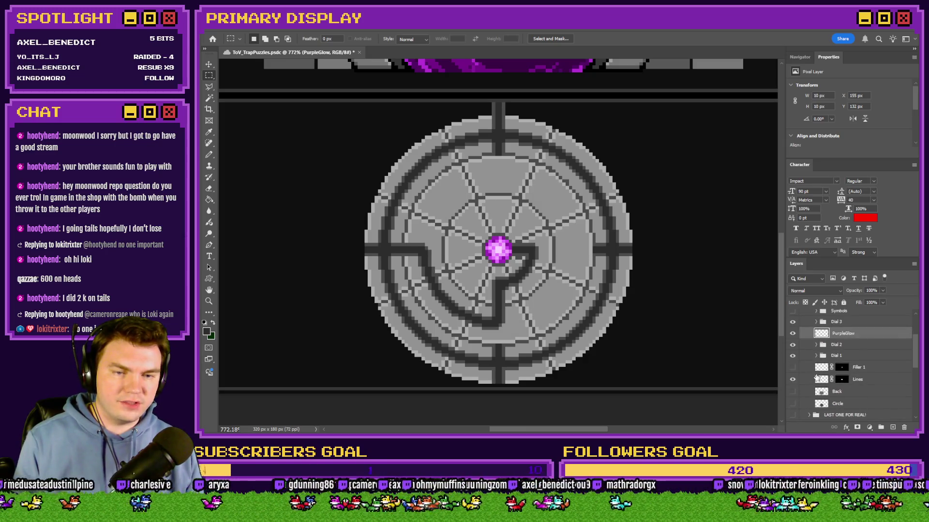
left_click(817, 356)
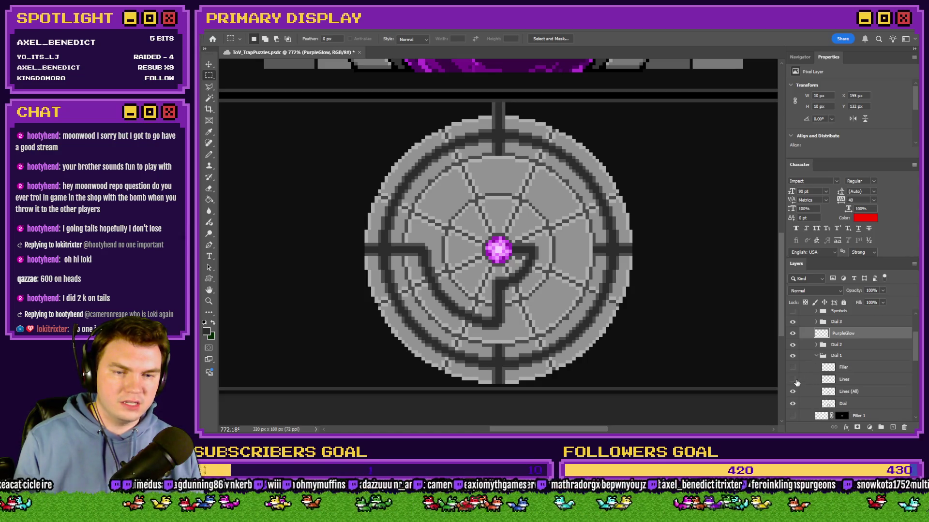
left_click(792, 379)
left_click(793, 392)
left_click(816, 356)
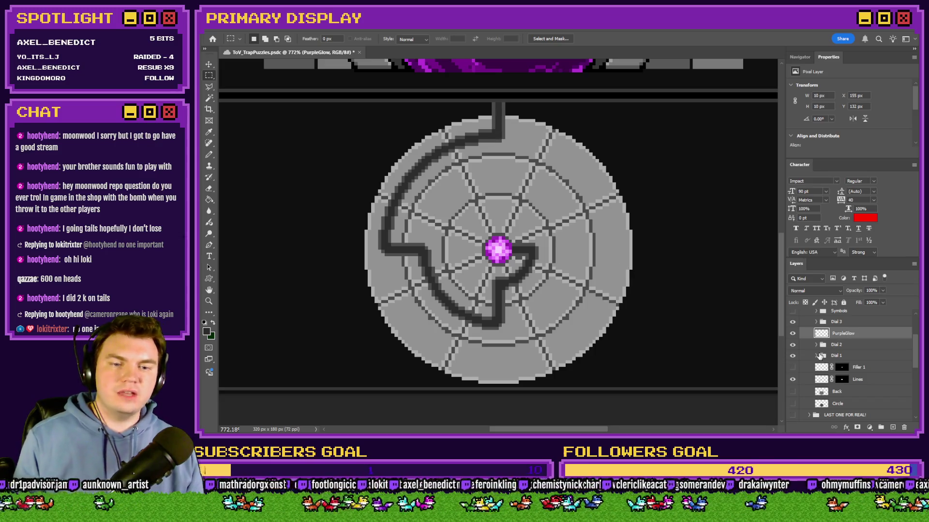
Rotate Dial 1's Lines and Dial layers together with Free Transform and commit
left_click(816, 356)
left_click(853, 381)
left_click(854, 404, "ctrl")
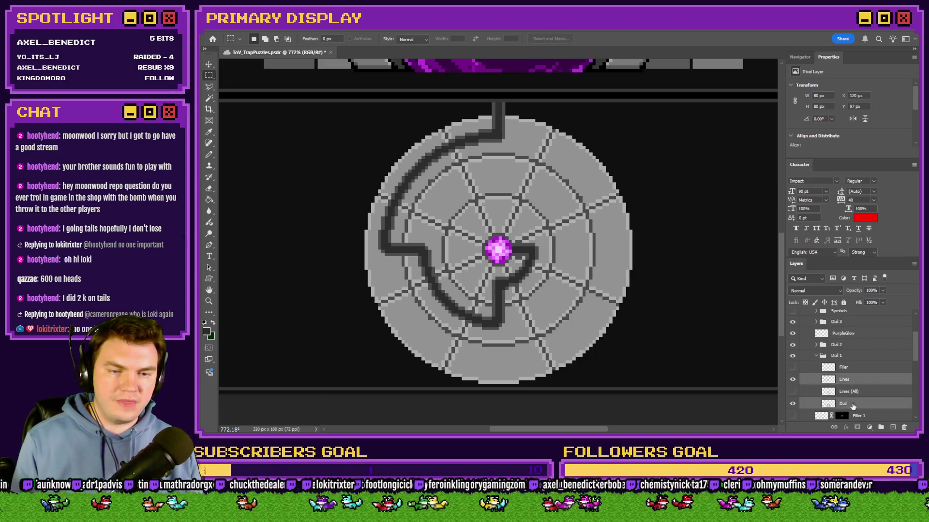
right_click(570, 262)
left_click(611, 346)
mouse_move(663, 267)
left_mouse_down()
mouse_move(627, 354)
mouse_move(648, 271)
mouse_move(637, 228)
mouse_move(604, 159)
mouse_move(533, 115)
left_mouse_up()
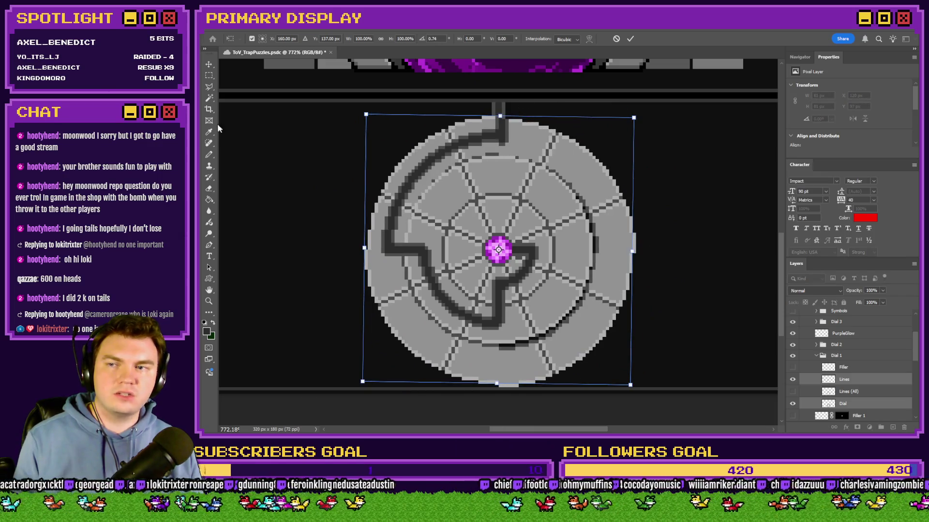
left_click(210, 76)
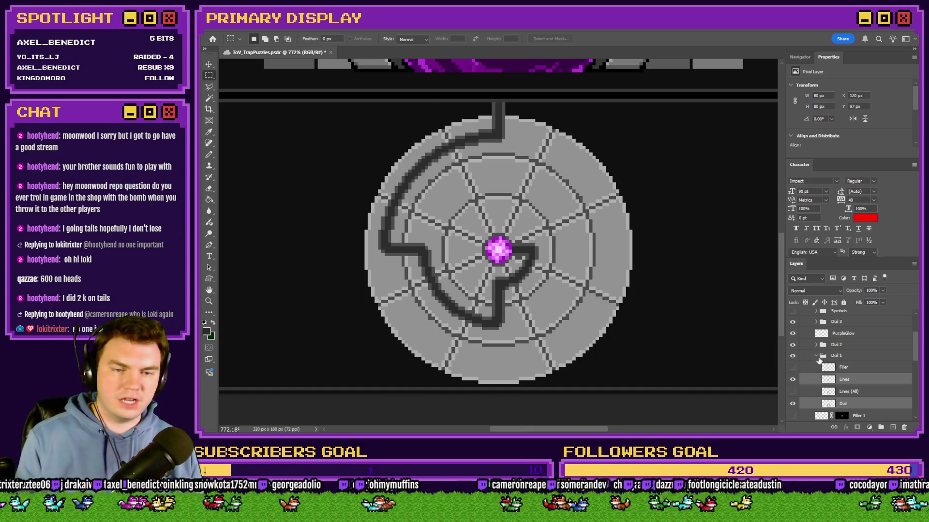
left_click(817, 356)
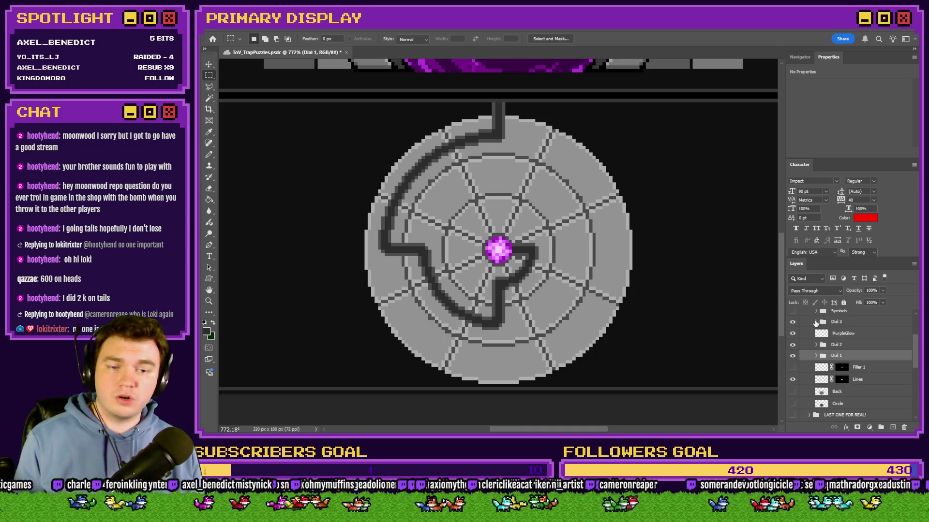
Turn on the magenta Filler layers in Dial 3, Dial 2, Dial 1 and Filler 1, then view the whole path
left_click(816, 322)
left_click(792, 333)
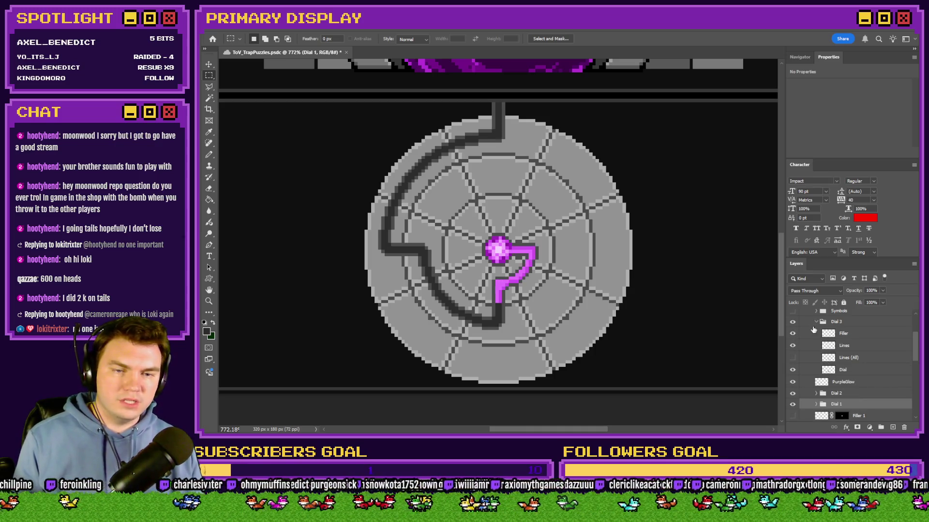
left_click(817, 321)
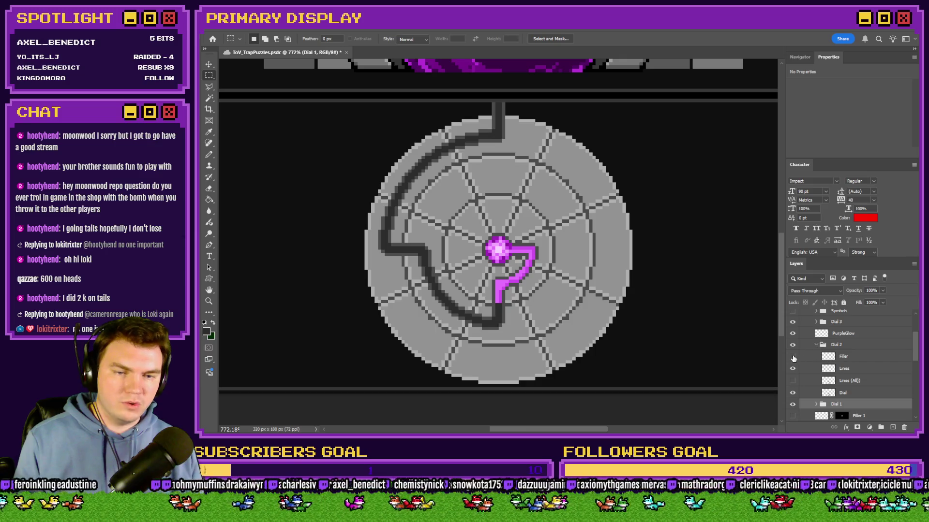
left_click(792, 357)
left_click(816, 345)
left_click(816, 356)
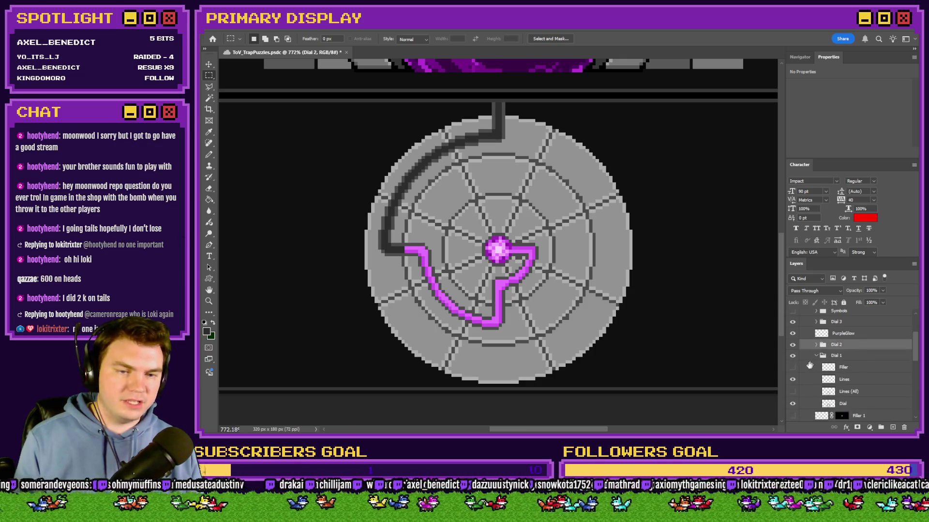
left_click(795, 368)
left_click(792, 367)
scroll(538, 285, "down", 5)
scroll(537, 285, "up", 3)
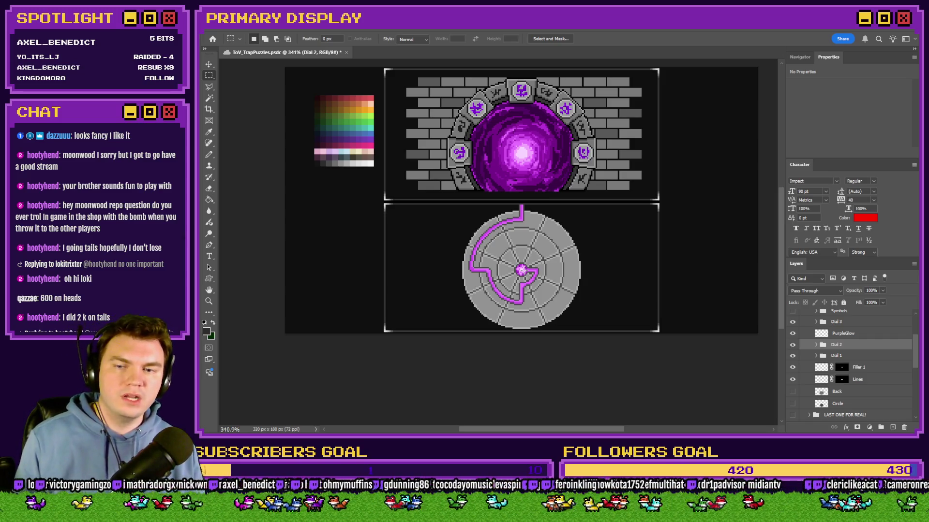
Rotate the Dial 3 artwork -60° with Free Transform, then undo the rotation
left_click(822, 323)
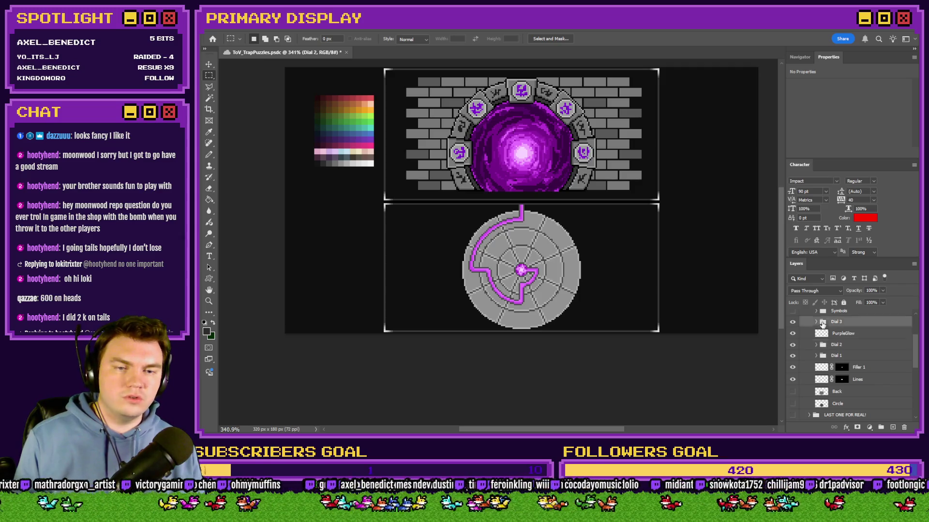
left_click(817, 322)
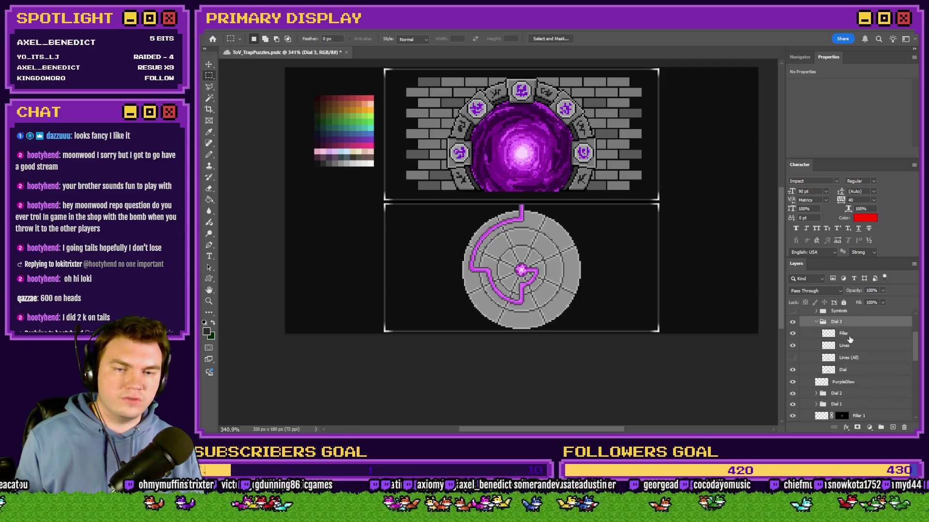
right_click(626, 285)
left_click(608, 354)
mouse_move(605, 280)
left_mouse_down()
mouse_move(616, 258)
mouse_move(567, 206)
left_mouse_up()
key("Return")
key("m")
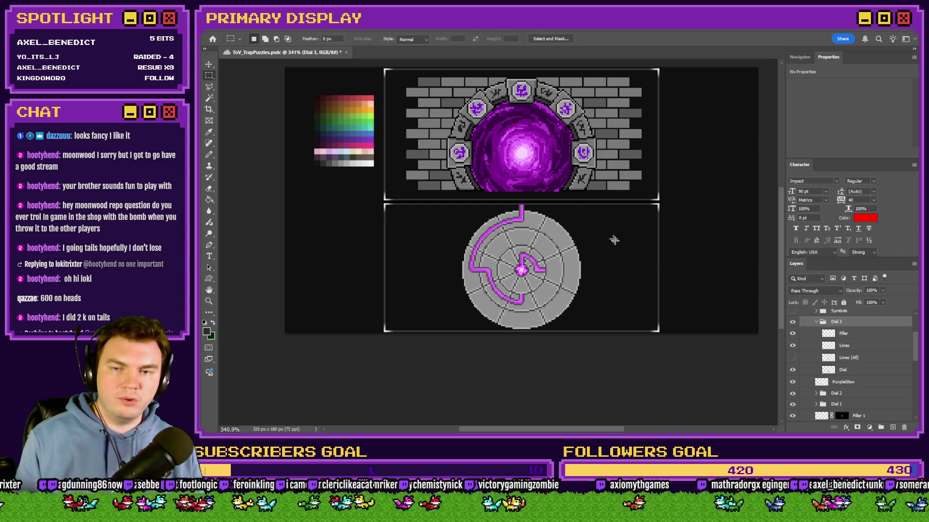
key("ctrl+z")
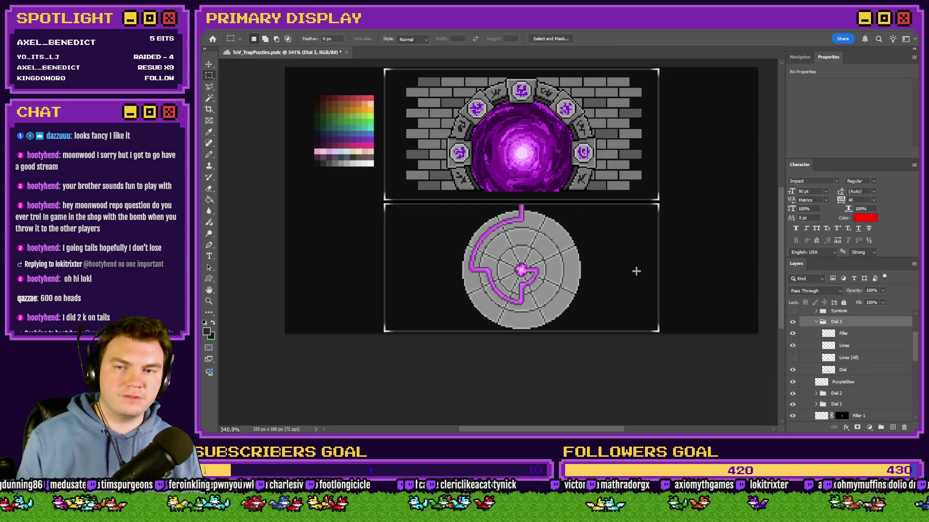
Zoom in to select a 9 px square around the central gem, then fit the image to screen
scroll(637, 272, "up", 1)
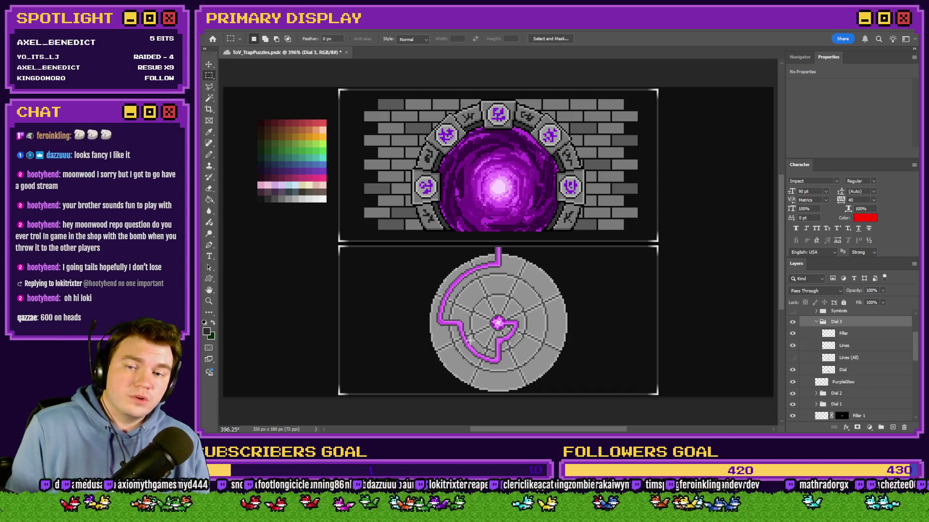
left_click_drag(504, 317, 490, 331)
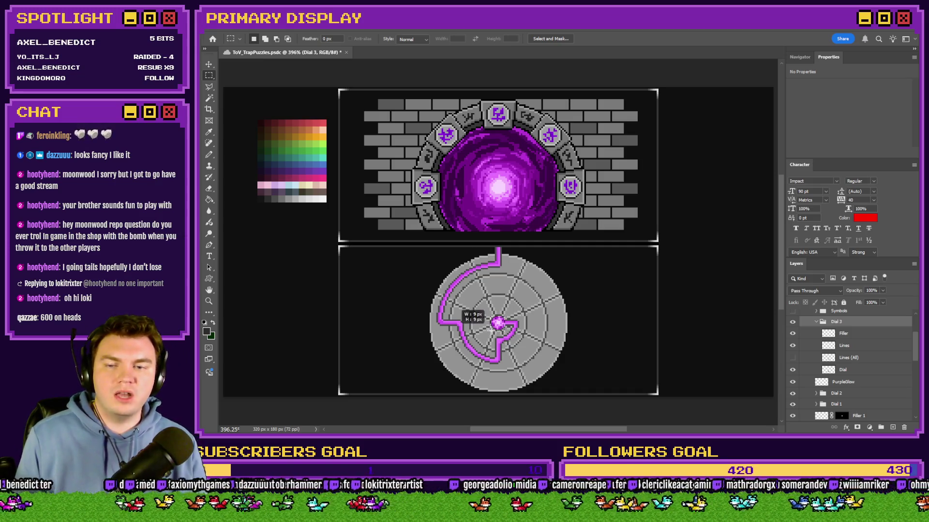
scroll(498, 323, "up", 5)
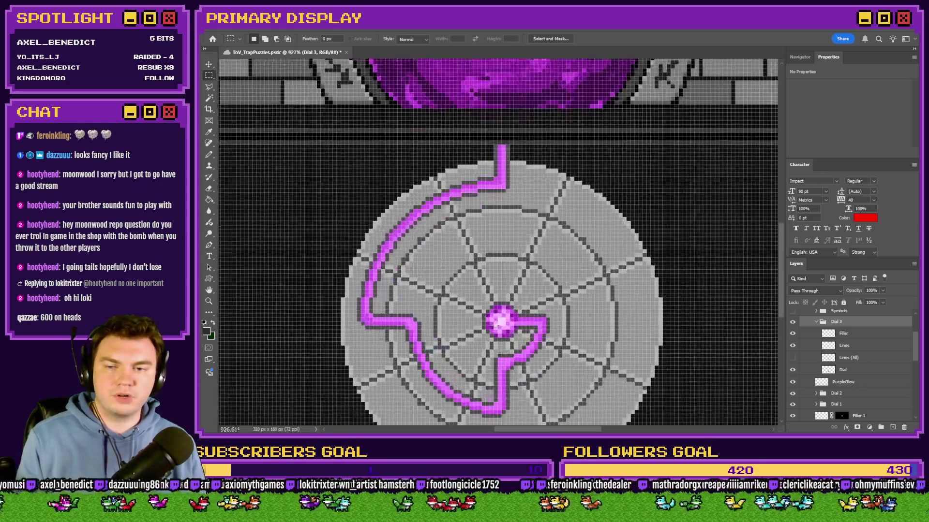
key("ctrl+0")
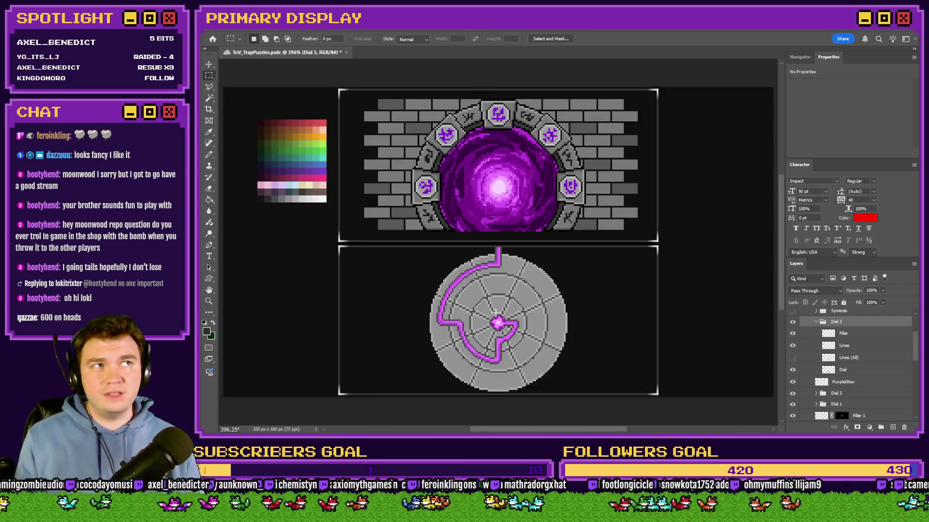
scroll(494, 313, "up", 3)
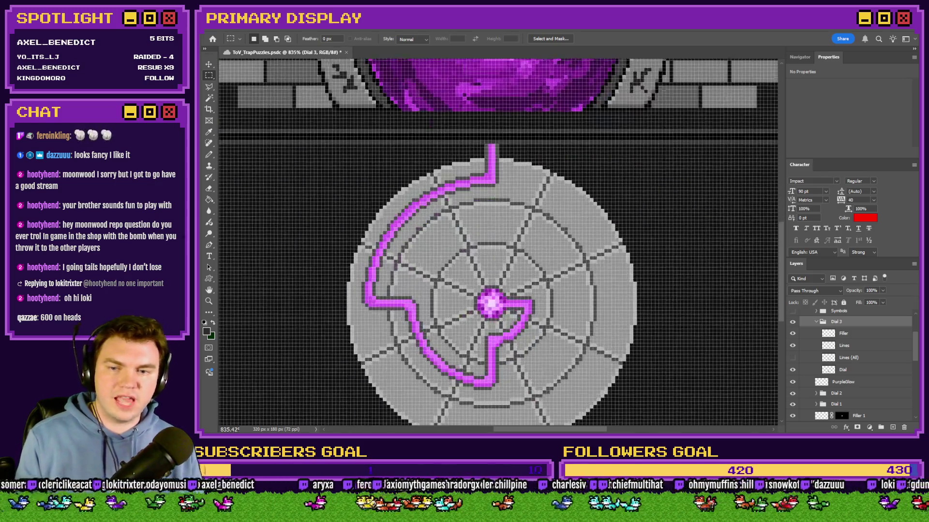
key("ctrl+0")
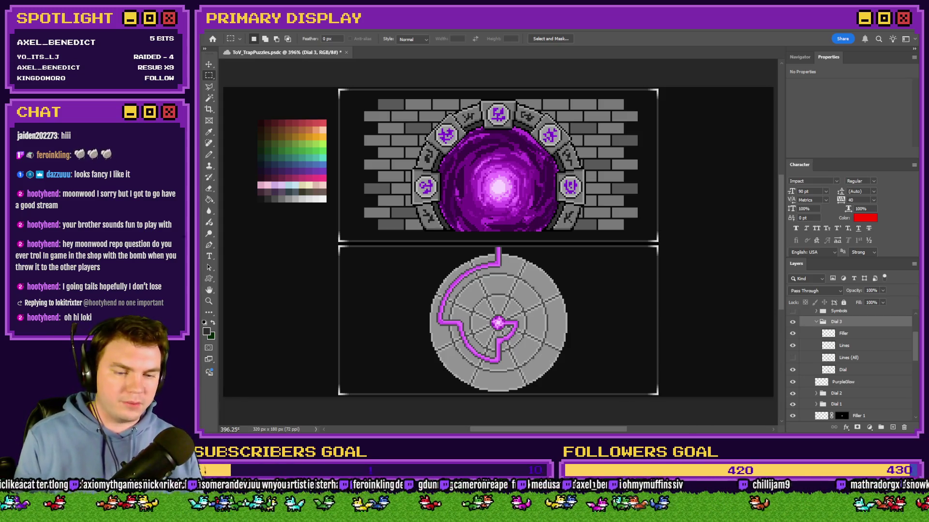
Switch to the browser and enter 'coin flip' in a new tab
key("alt+Tab")
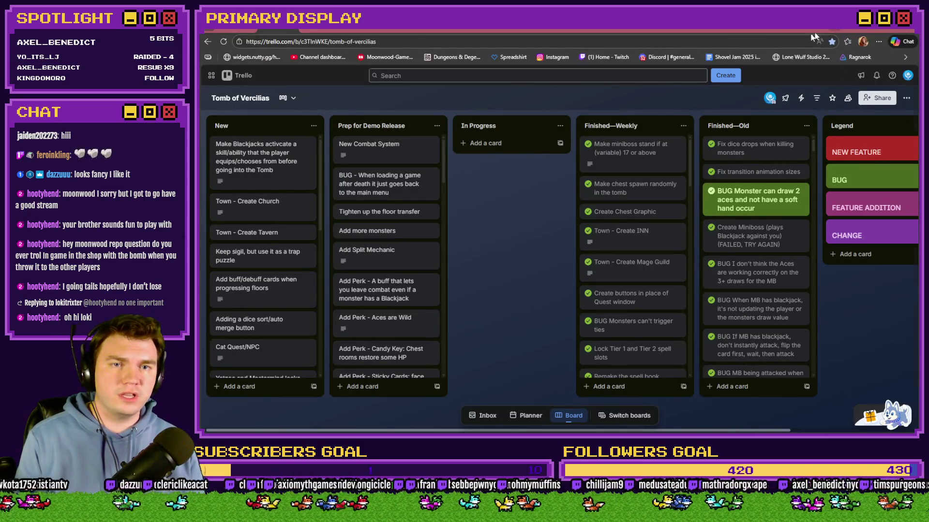
key("ctrl+t")
type("coin flip")
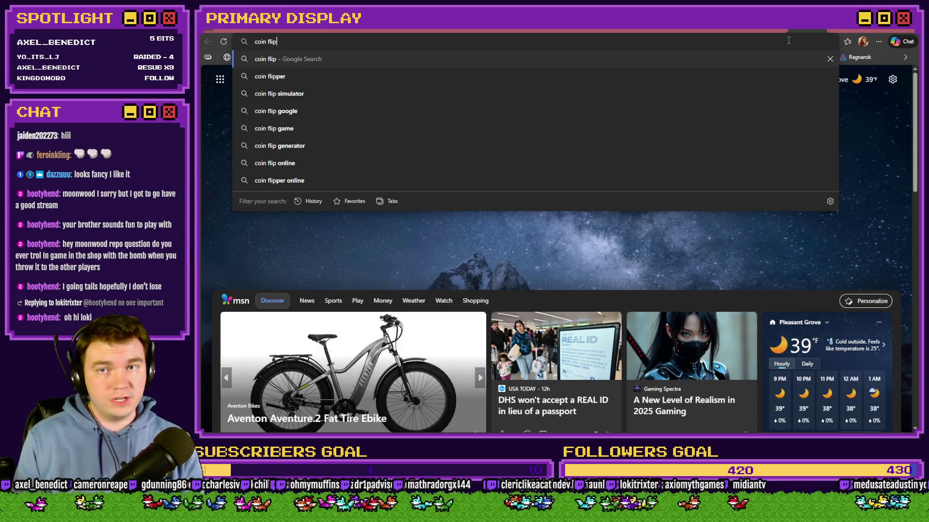
Search 'coin flip', flip again until it lands Heads, and place the Twitch dashboard beside it
key("Return")
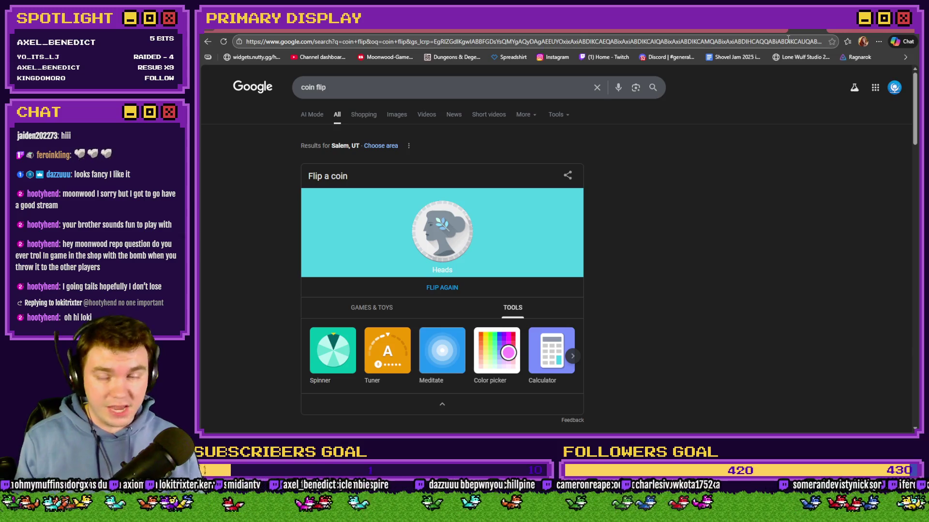
left_click(454, 288)
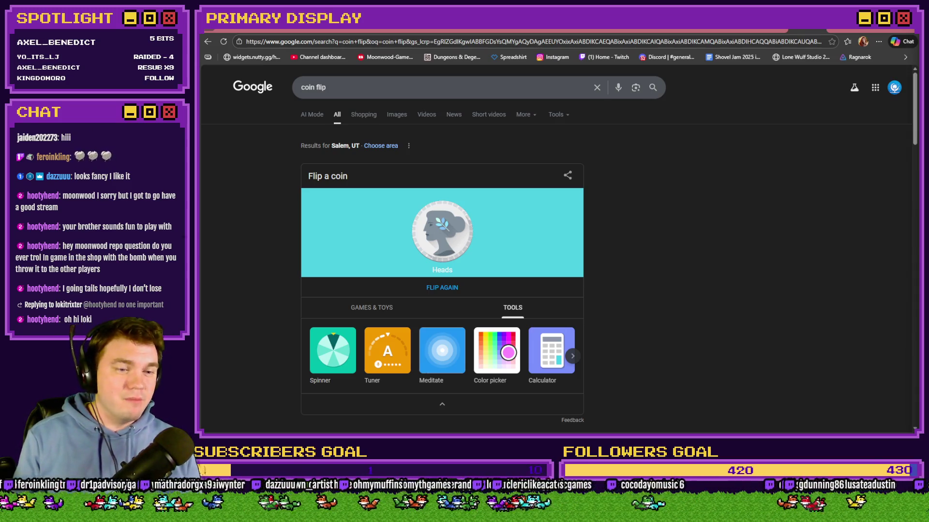
mouse_move(928, 32)
left_mouse_down()
mouse_move(744, 35)
mouse_move(686, 23)
left_mouse_up()
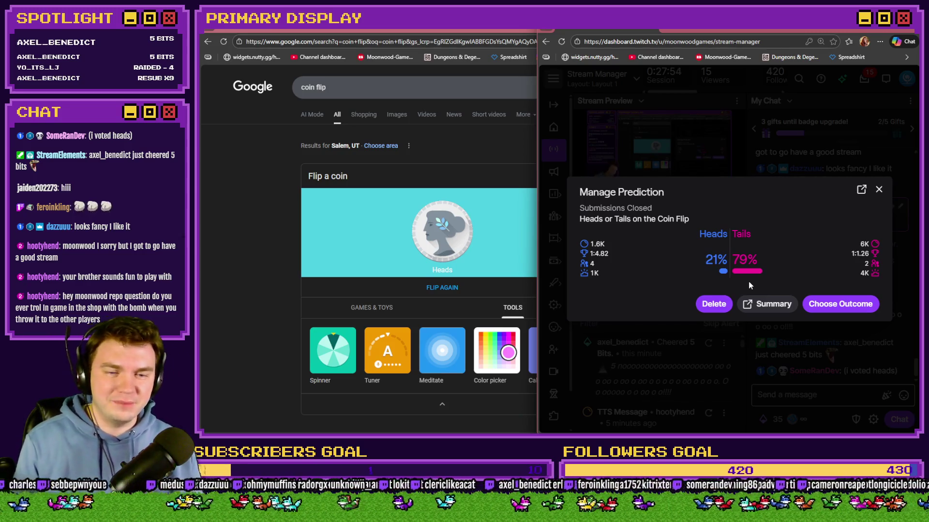
Complete the Heads or Tails prediction with Heads as the winning outcome and confirm it
left_click(832, 304)
left_click(669, 252)
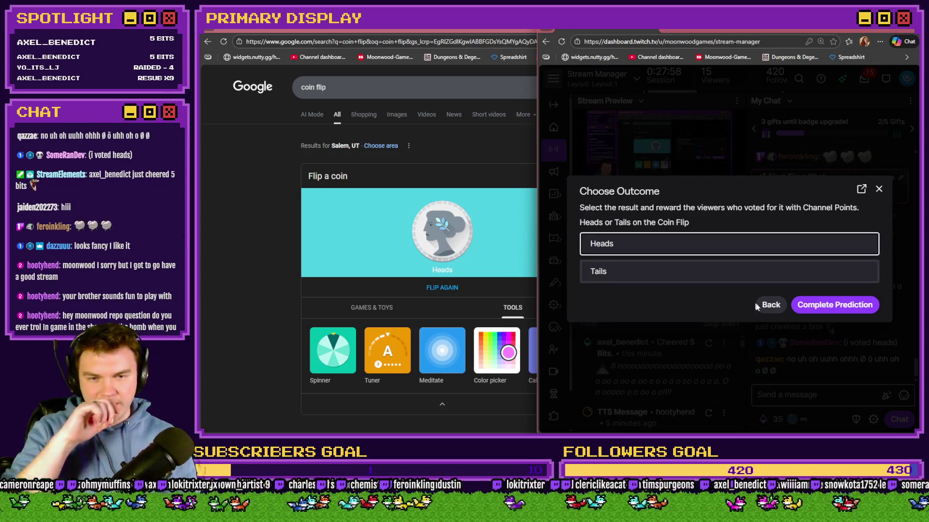
left_click(832, 305)
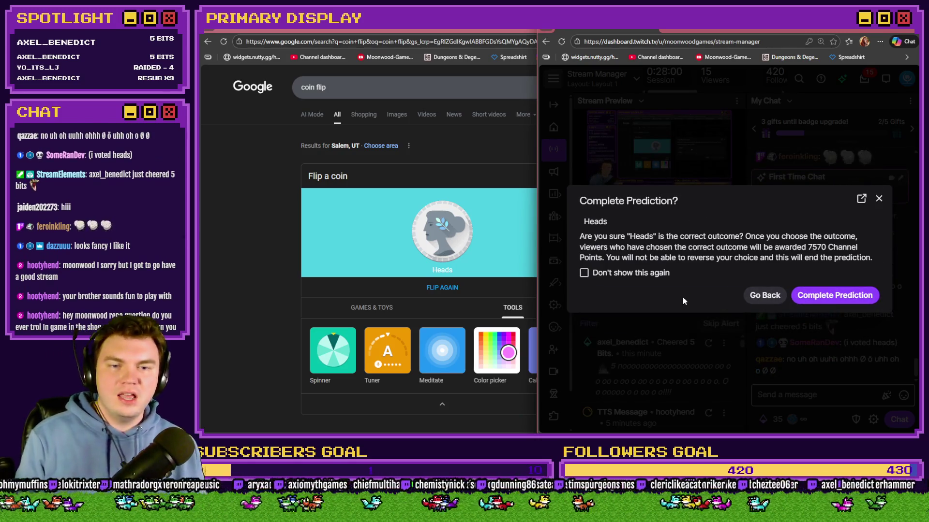
double_click(817, 247)
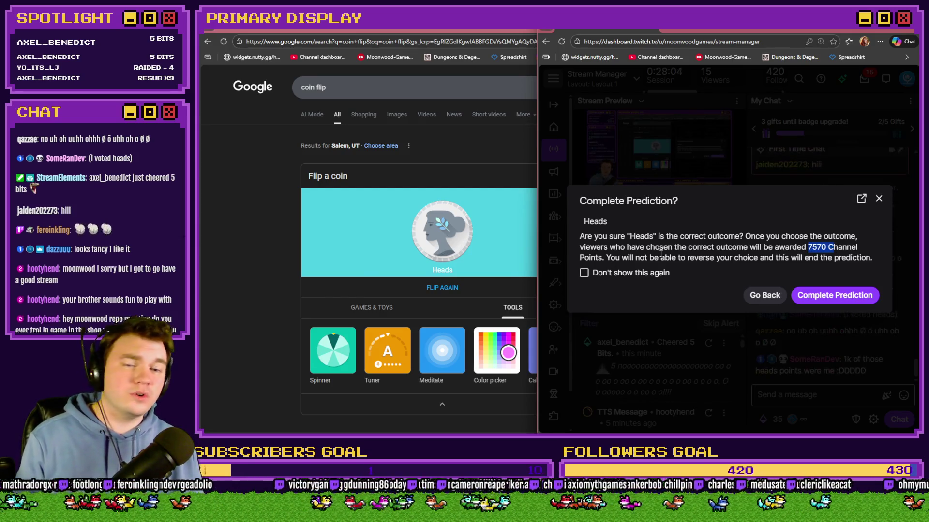
left_click(817, 293)
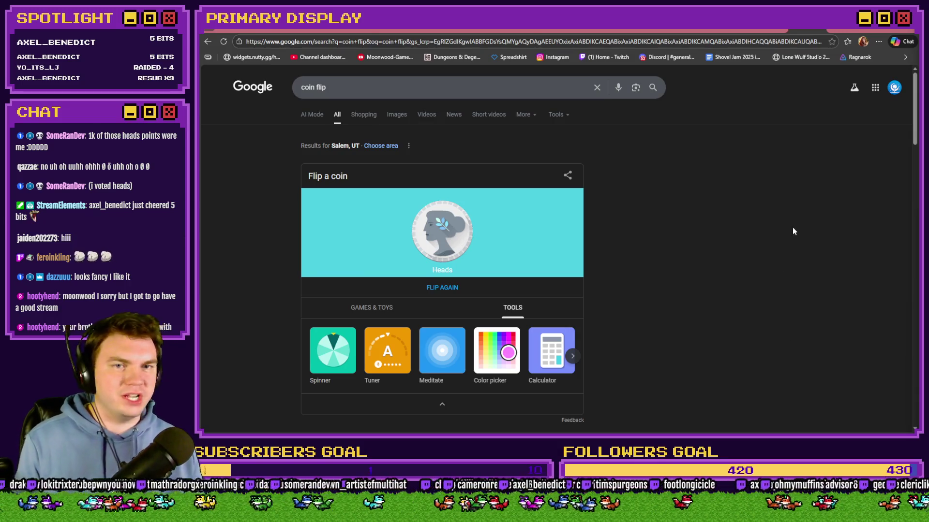
Look at the Tomb of Vercilias Trello board, then return to Photoshop
left_click(807, 29)
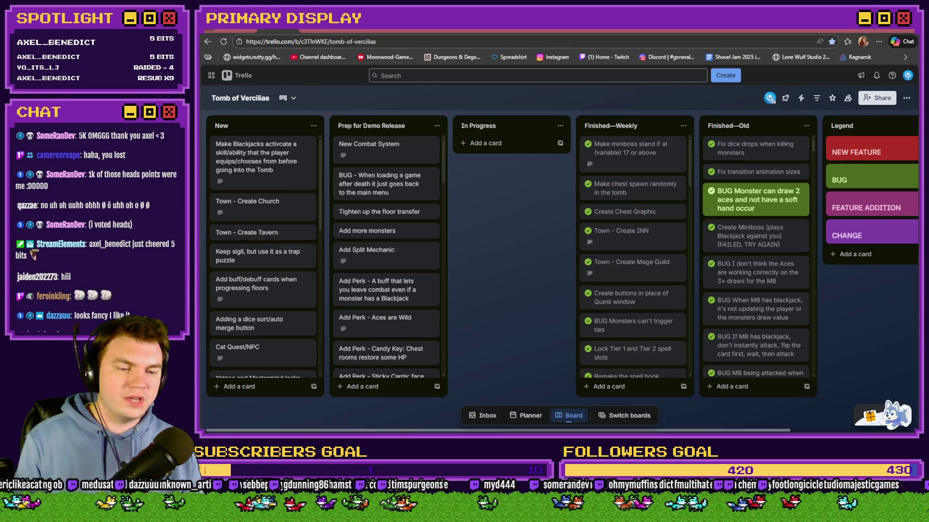
key("alt+Tab")
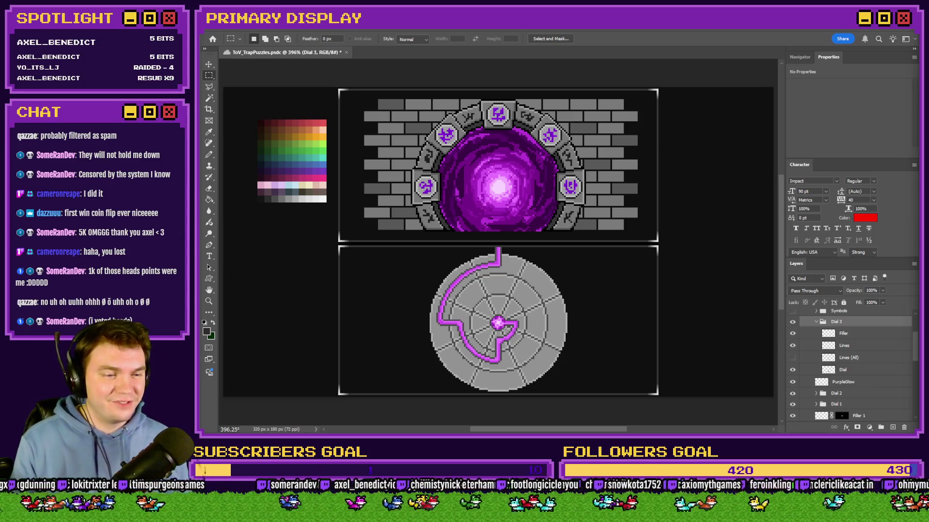
Save ToV_TrapPuzzles.psd with Ctrl+S
key("ctrl+s")
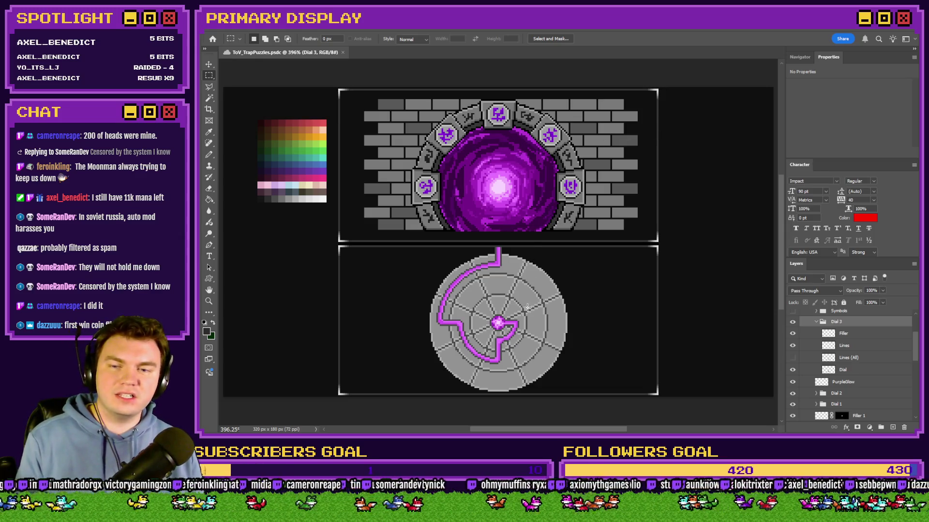
Hide the TRULY the last one dial, show New Spinners, and trial a 36 px move of the fire spinner, undone
left_click(817, 321)
scroll(818, 351, "up", 3)
left_click(807, 338)
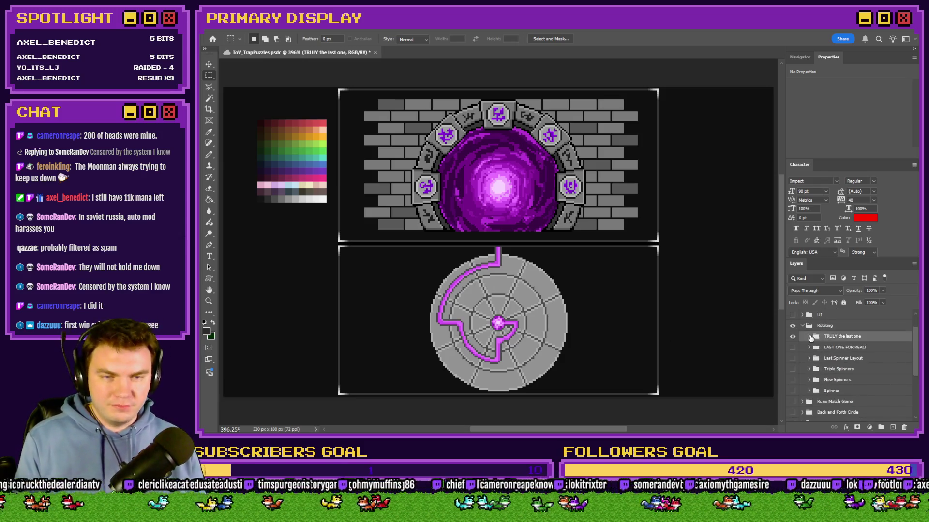
left_click(793, 337)
left_click(793, 380)
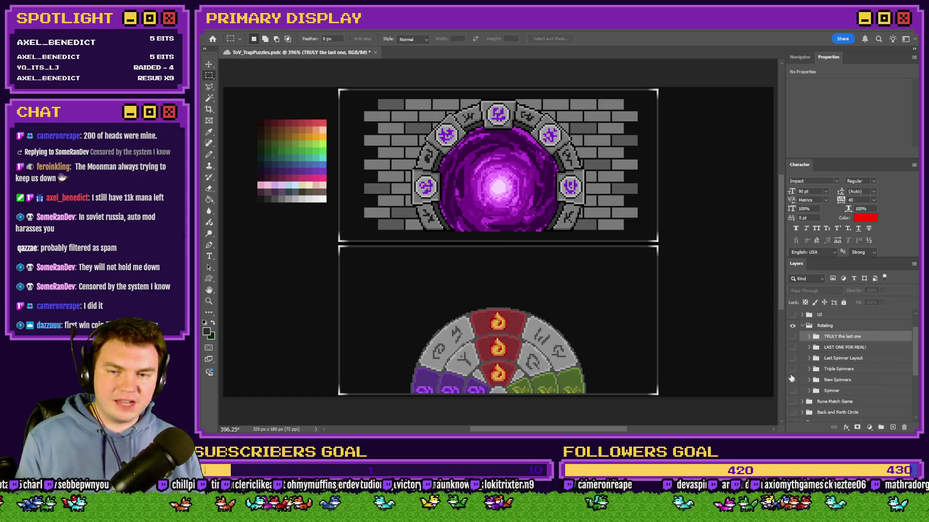
left_click(854, 381)
left_click_drag(628, 365, 629, 299)
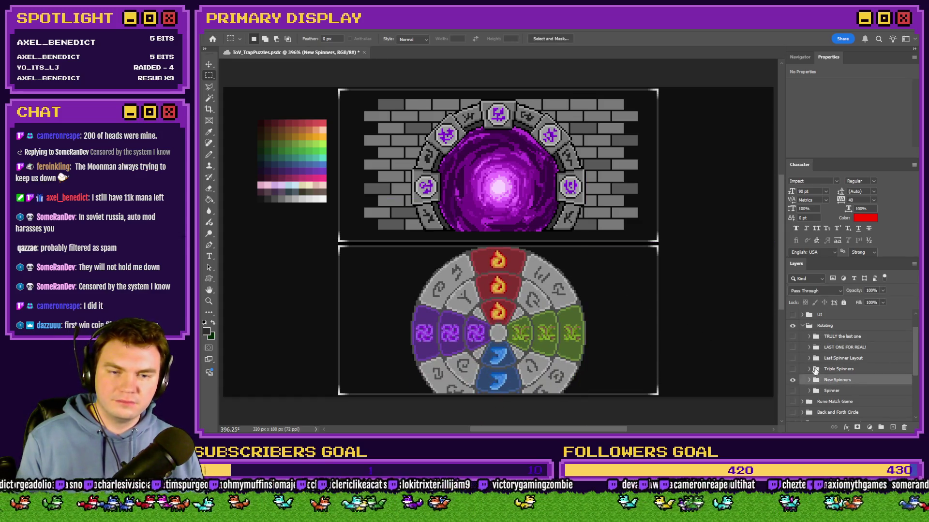
key("ctrl+z")
Restore the TRULY the last one dial, hide the Spinner layer, and show New Spinners again
left_click(793, 336)
left_click(792, 380)
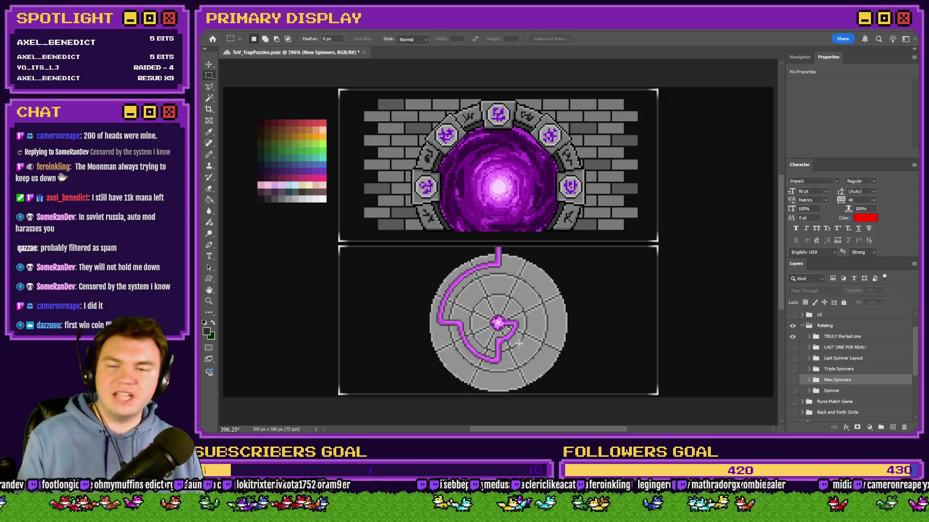
scroll(519, 344, "up", 3)
scroll(670, 332, "down", 3)
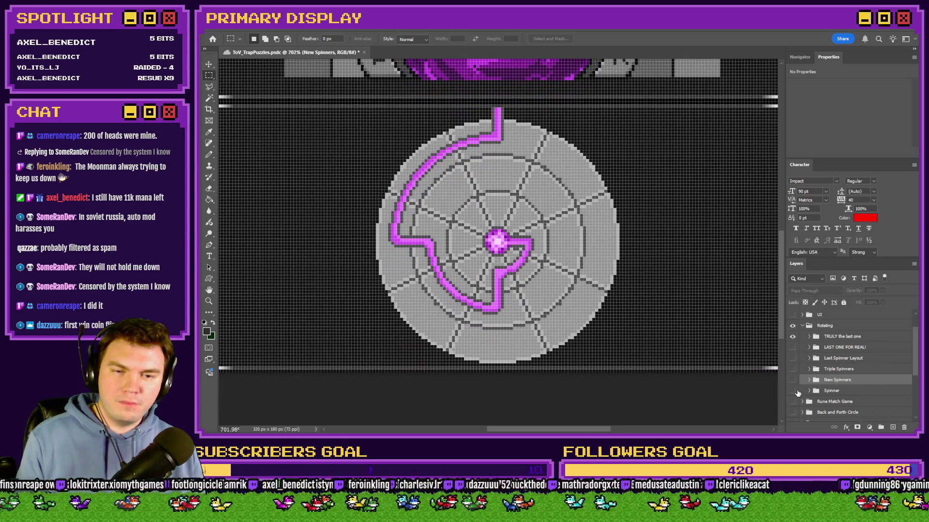
left_click(793, 391)
left_click(792, 380)
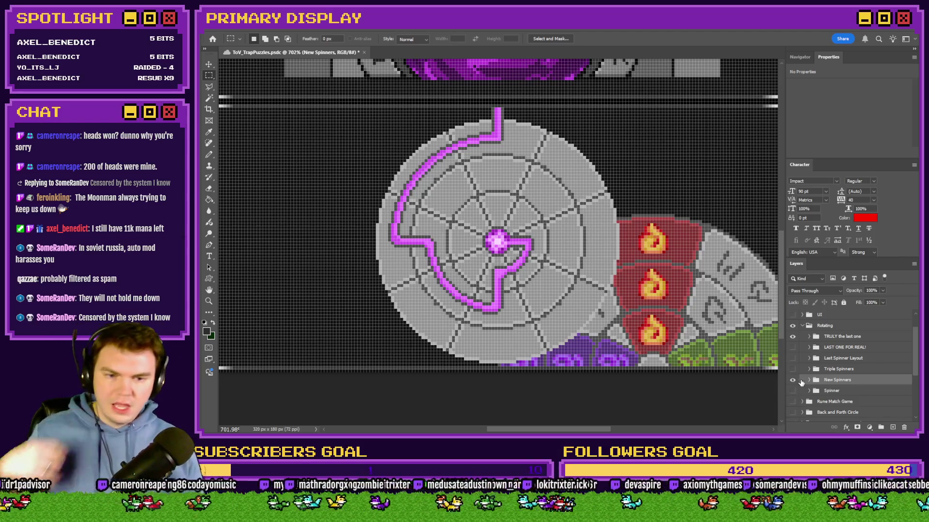
Hide the New Spinners, Dial 3, PurpleGlow and Dial 2 layers
left_click(792, 380)
left_click(809, 336)
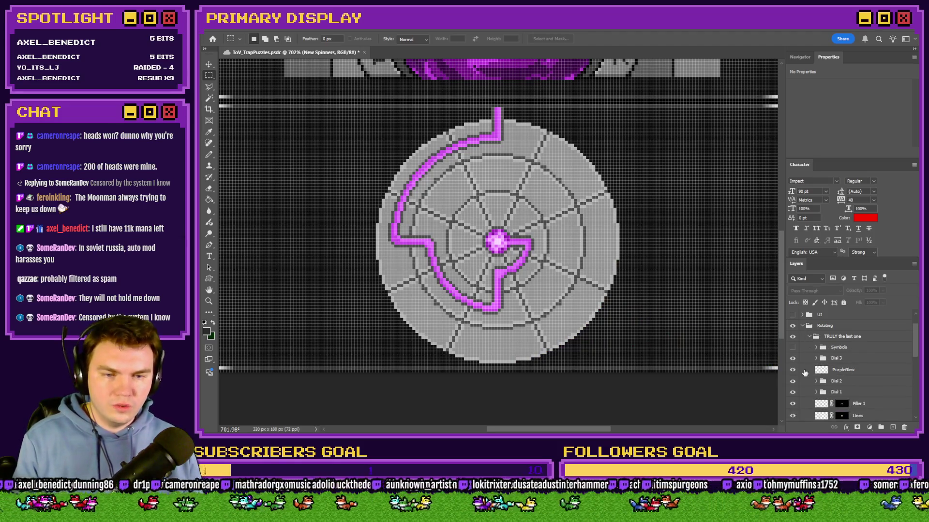
left_click(792, 359)
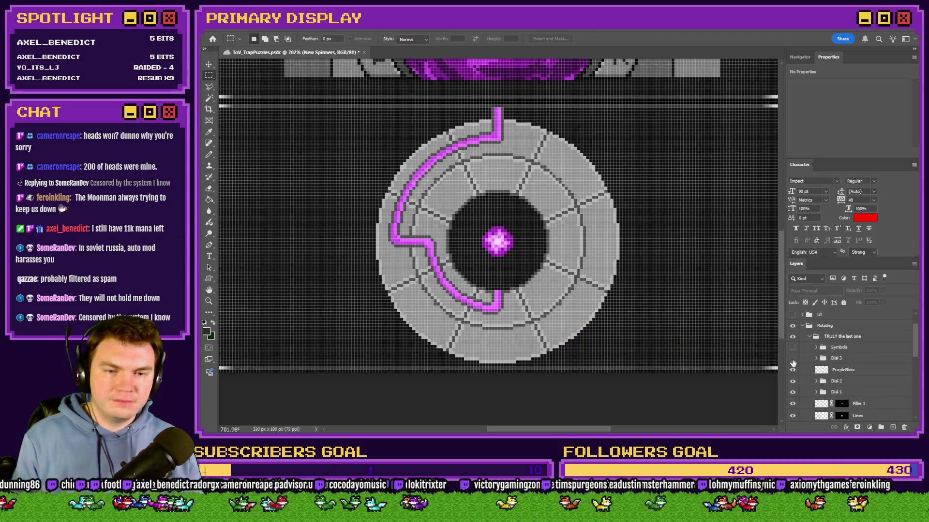
left_click(792, 369)
left_click(792, 381)
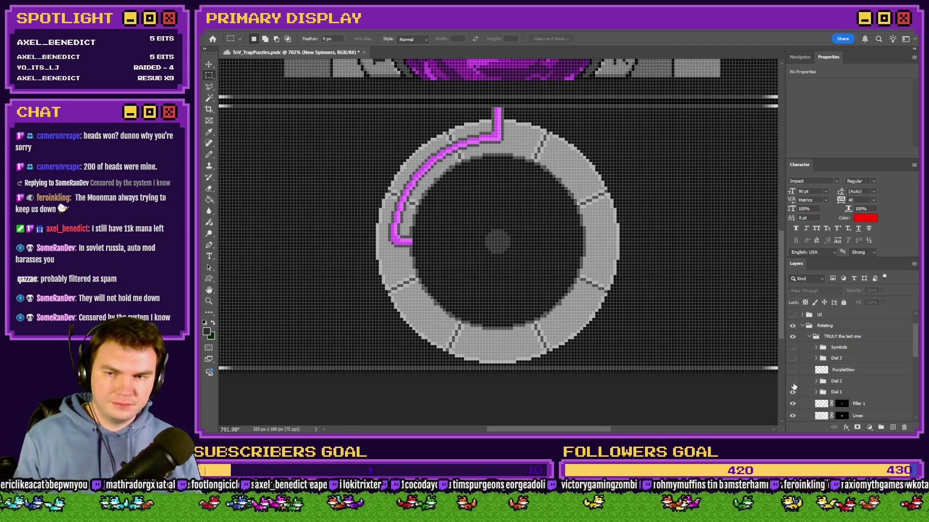
In the Dial 1 group, hide the Filler and Filler 1 layers and select Filler
left_click(817, 392)
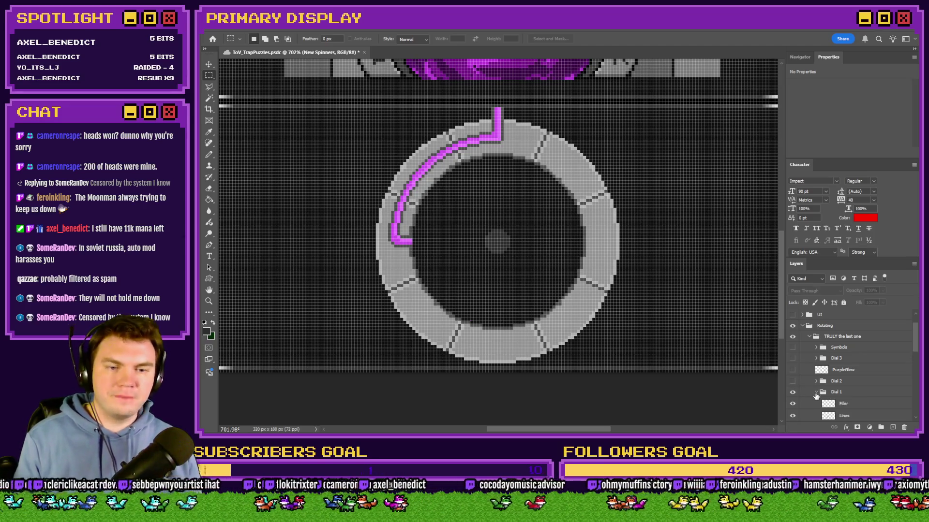
left_click(792, 359)
left_click(792, 359)
left_click(793, 344)
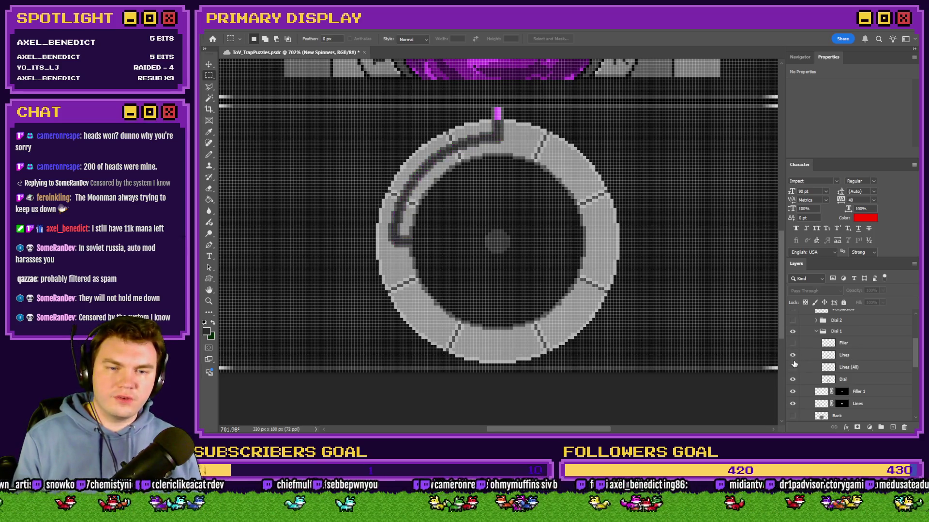
scroll(806, 349, "down", 1)
left_click(793, 380)
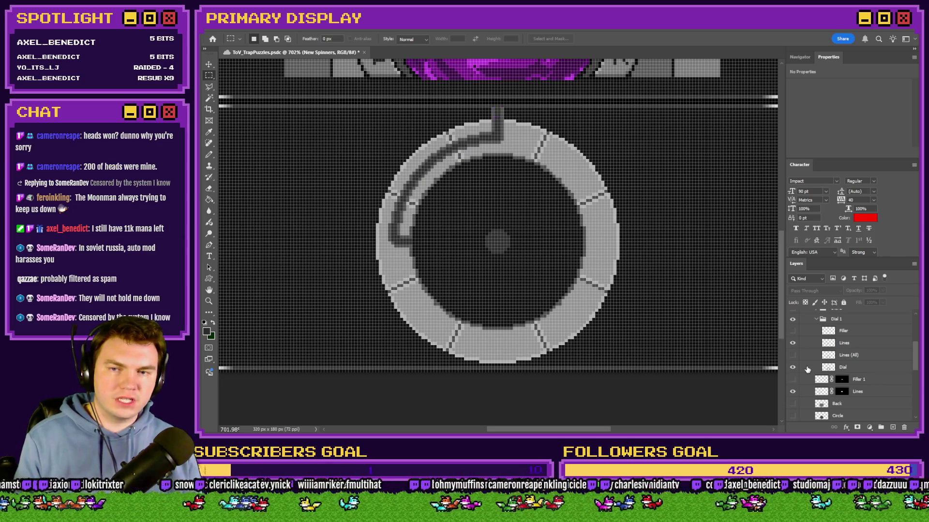
scroll(831, 366, "up", 1)
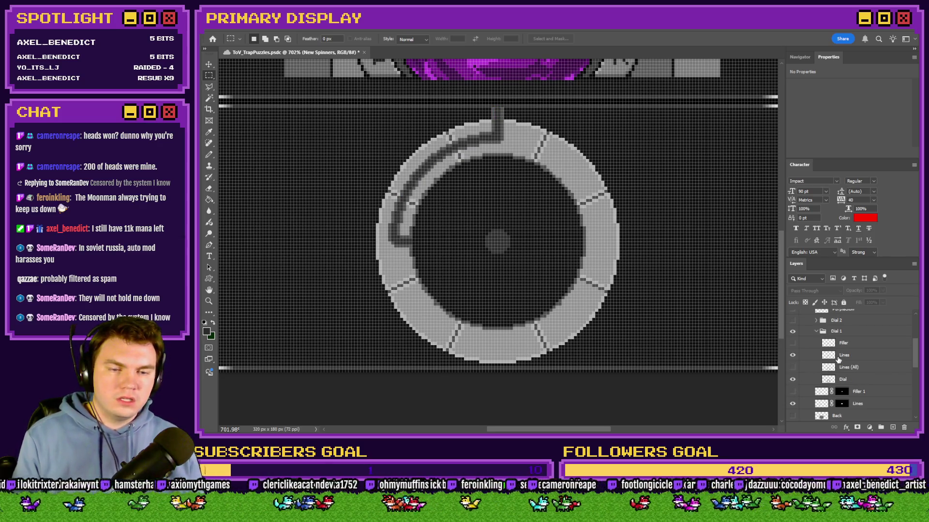
left_click(845, 344)
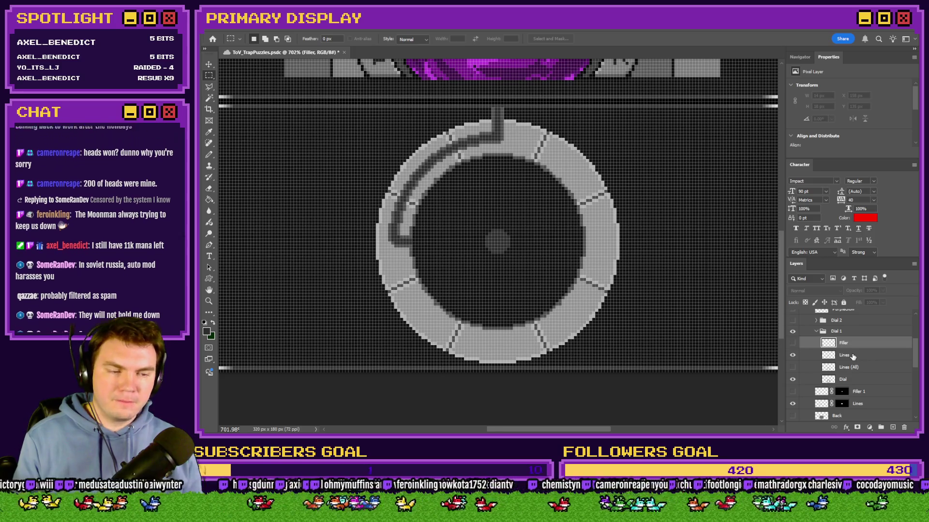
Rename Lines to 'Lines 1/4', duplicate Lines (All), and show only the copy
double_click(853, 355)
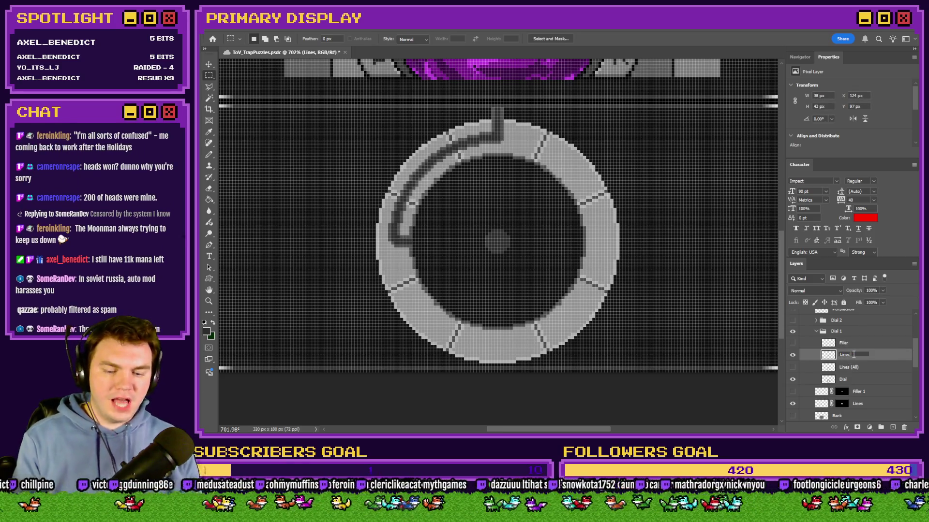
type("1/4")
key("Return")
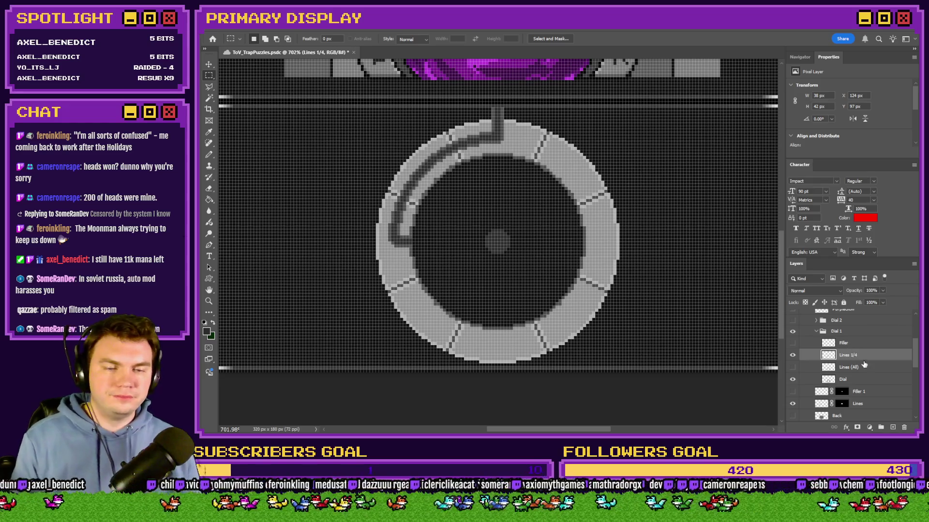
left_click(864, 367)
key("ctrl+j")
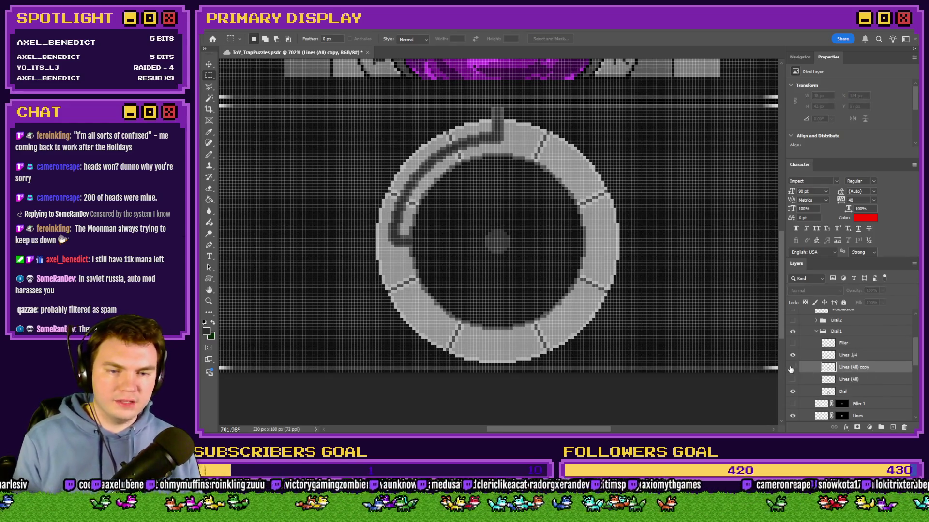
left_click(792, 368)
left_click(792, 355)
Rename the Lines (All) copy to 'Lines 1/2'
double_click(854, 367)
type("Lines 1")
key("Return")
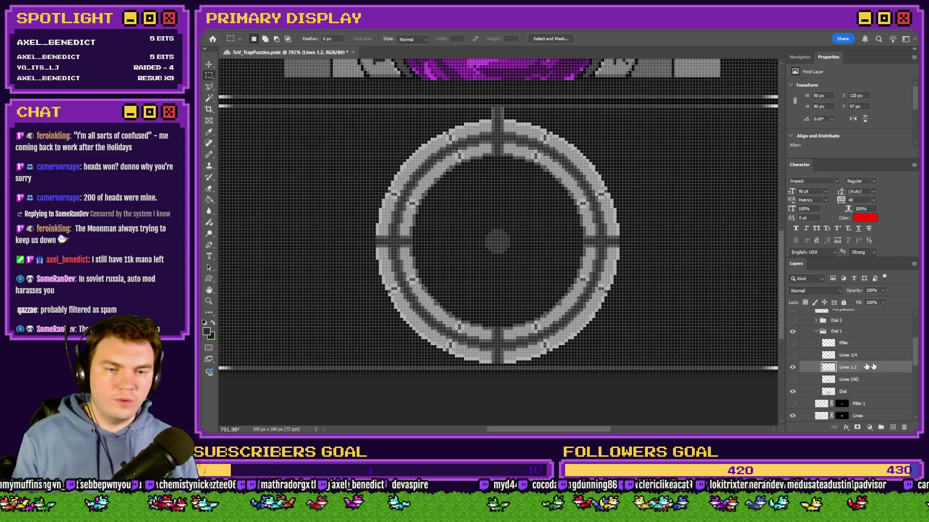
double_click(857, 367)
left_click(856, 367)
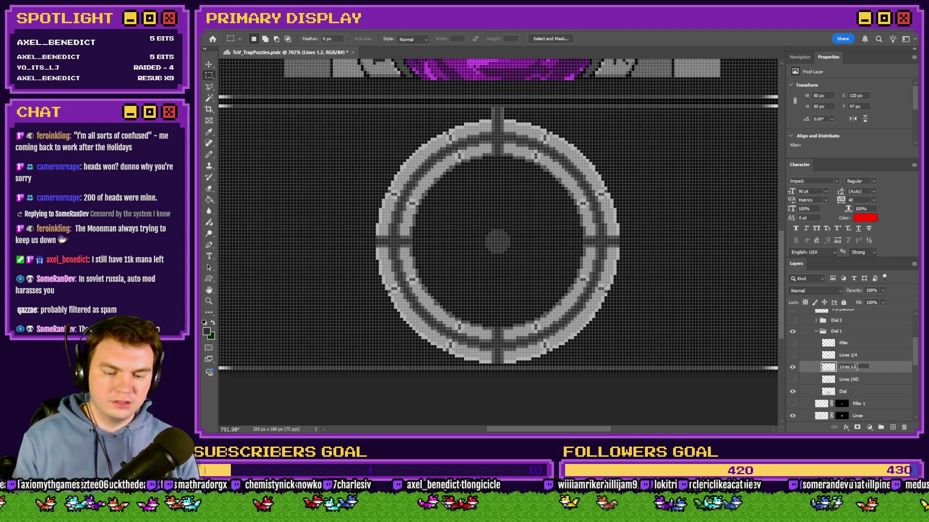
key("Return")
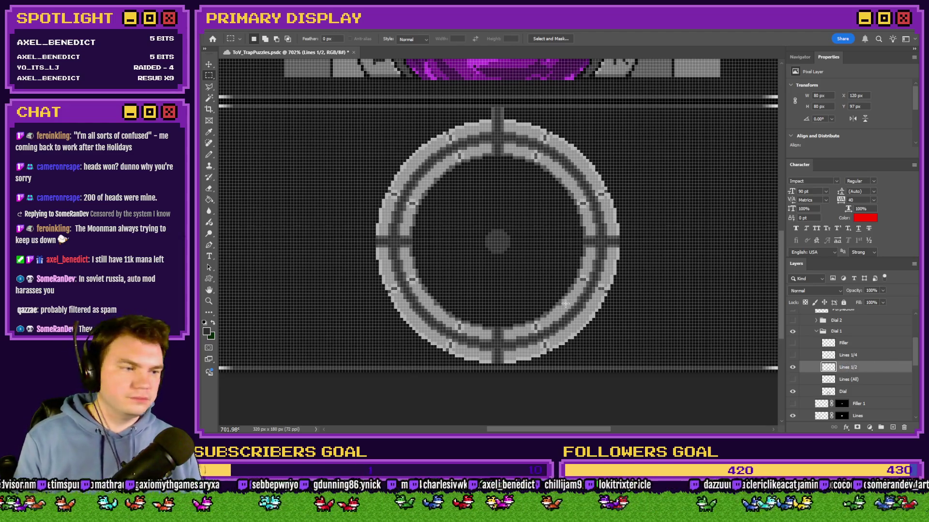
Pick the Eraser tool and bring up its brush presets on the canvas
left_click(210, 188)
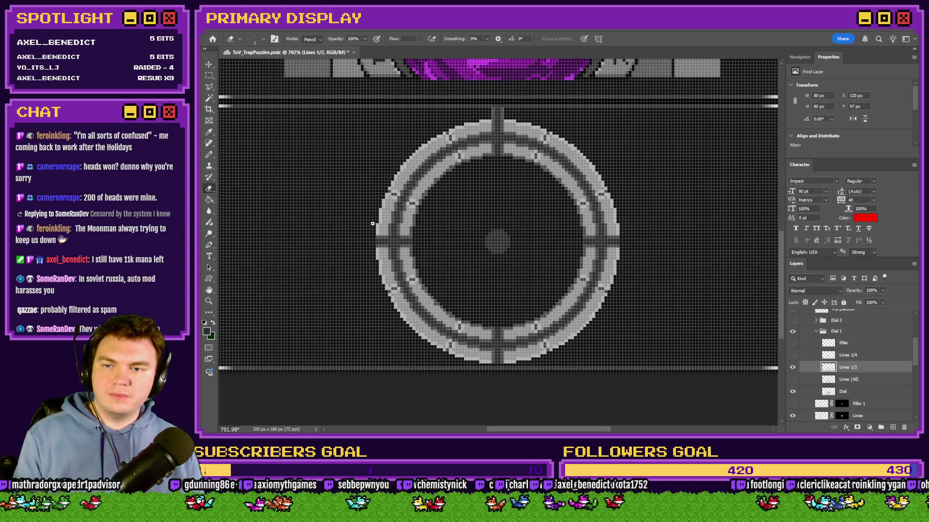
scroll(373, 223, "up", 2)
right_click(449, 236)
scroll(603, 342, "down", 2)
Set the eraser to the Hard Square 10 pixels brush
scroll(602, 343, "down", 10)
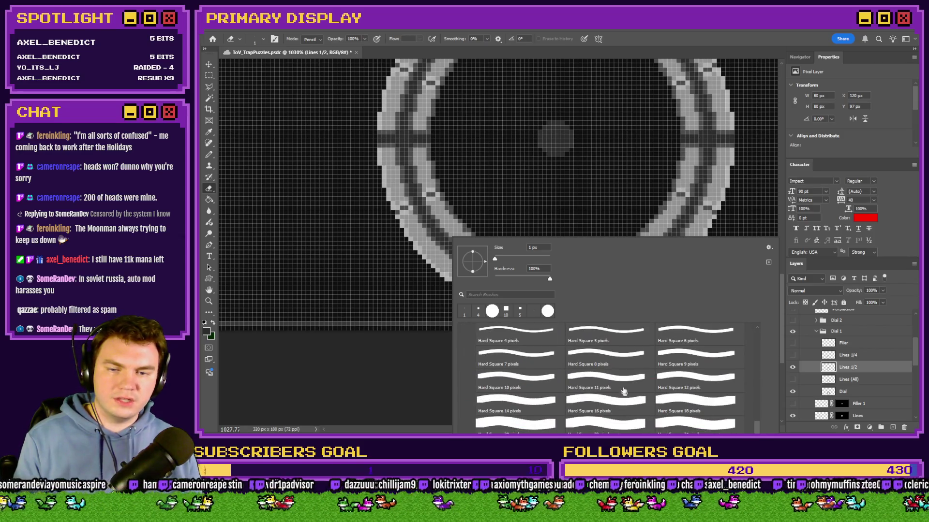
left_click(527, 381)
key("Return")
scroll(516, 238, "up", 4)
scroll(516, 237, "down", 2)
scroll(532, 214, "up", 1)
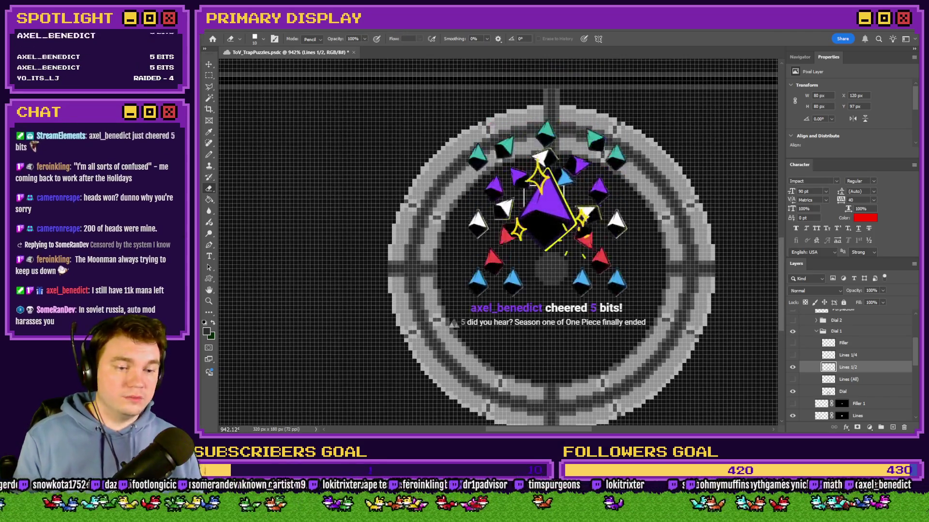
Erase the right-side and stray path lines from Lines 1/2, leaving the ring's left-half arc
left_click(550, 138)
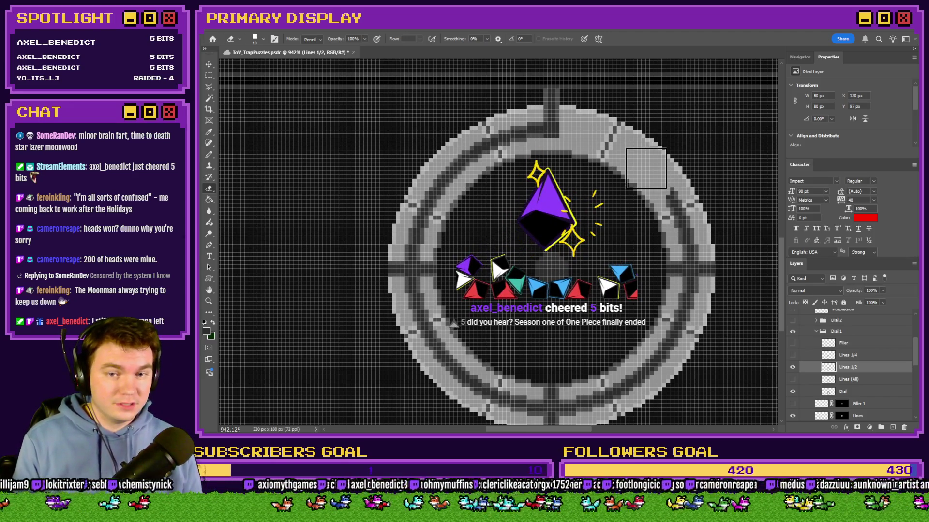
mouse_move(694, 263)
left_mouse_down()
mouse_move(659, 344)
mouse_move(600, 399)
left_mouse_up()
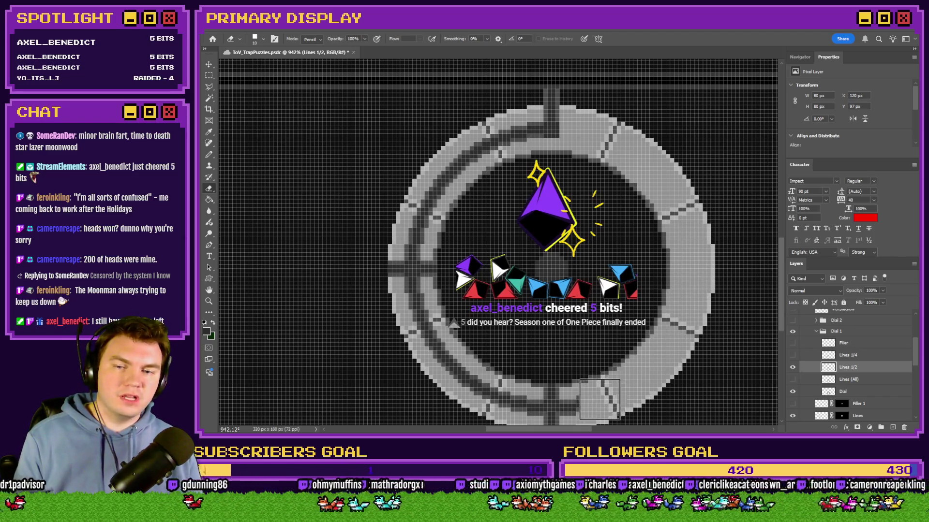
scroll(600, 399, "down", 2)
scroll(586, 373, "down", 2)
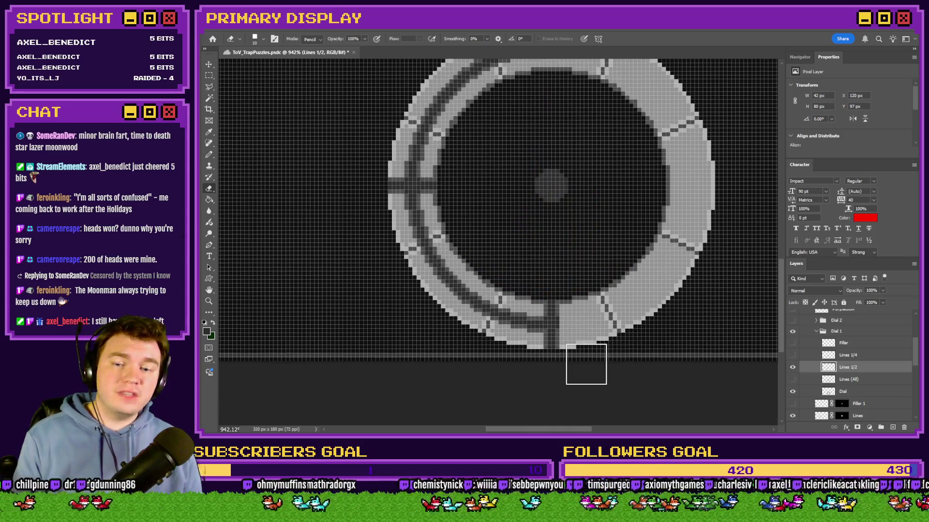
left_click_drag(562, 354, 561, 353)
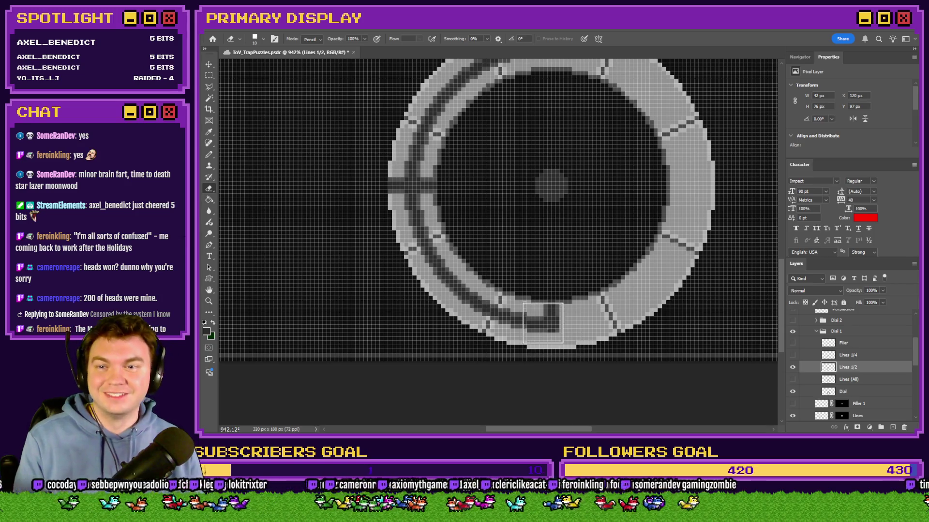
left_click_drag(384, 193, 441, 187)
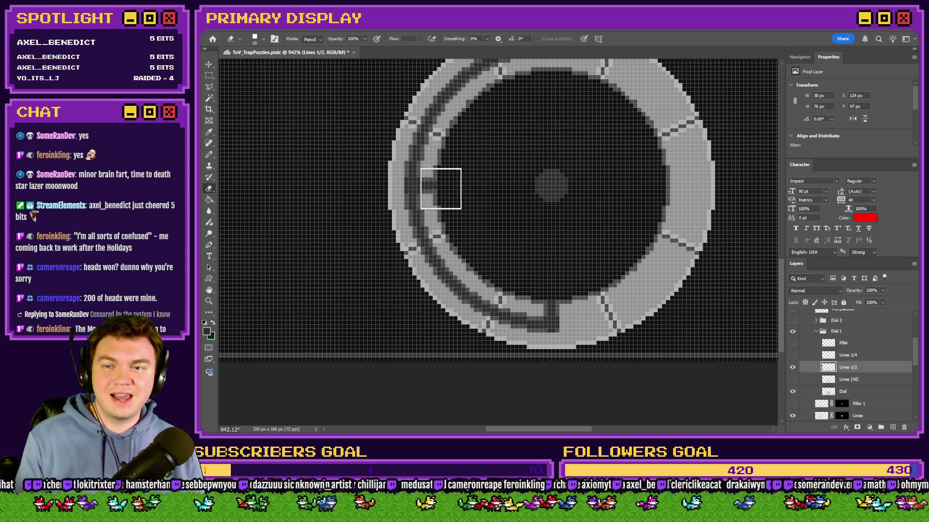
left_click(209, 155)
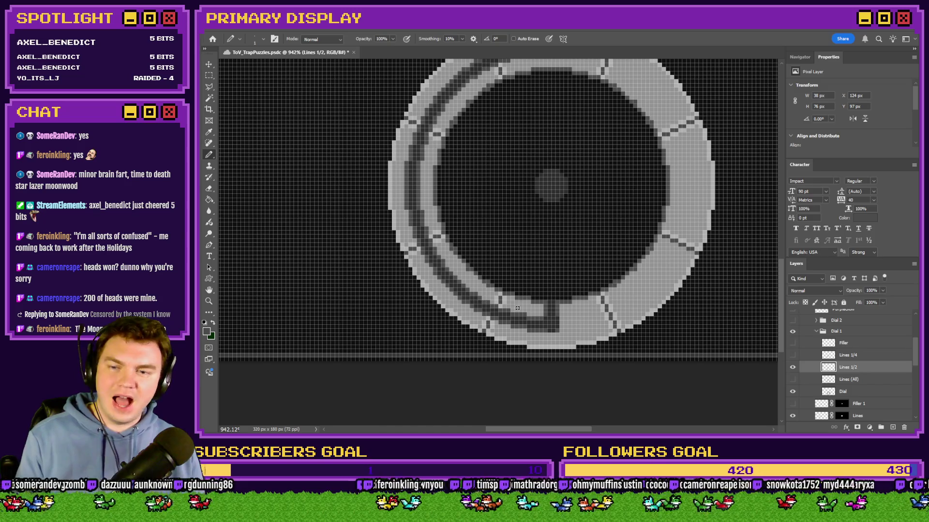
scroll(517, 308, "up", 3)
scroll(573, 134, "up", 3)
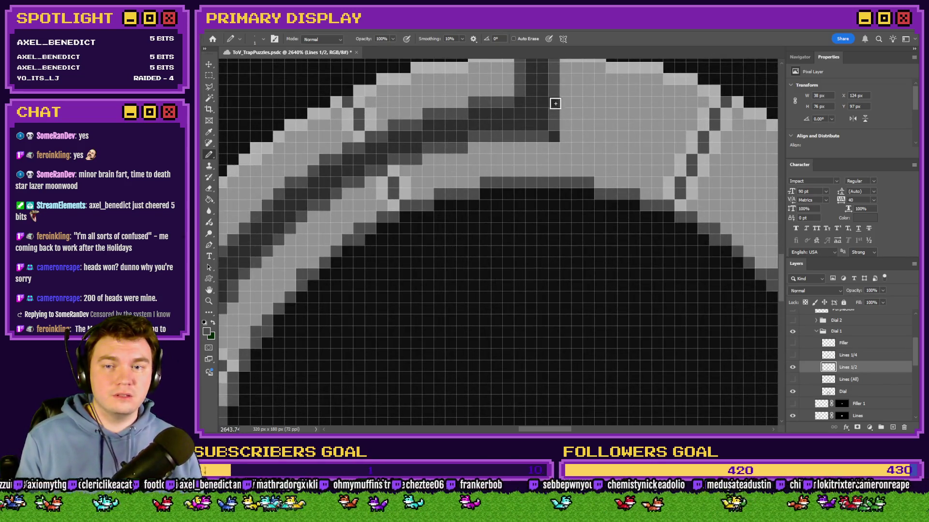
left_click(793, 368)
left_click(793, 356)
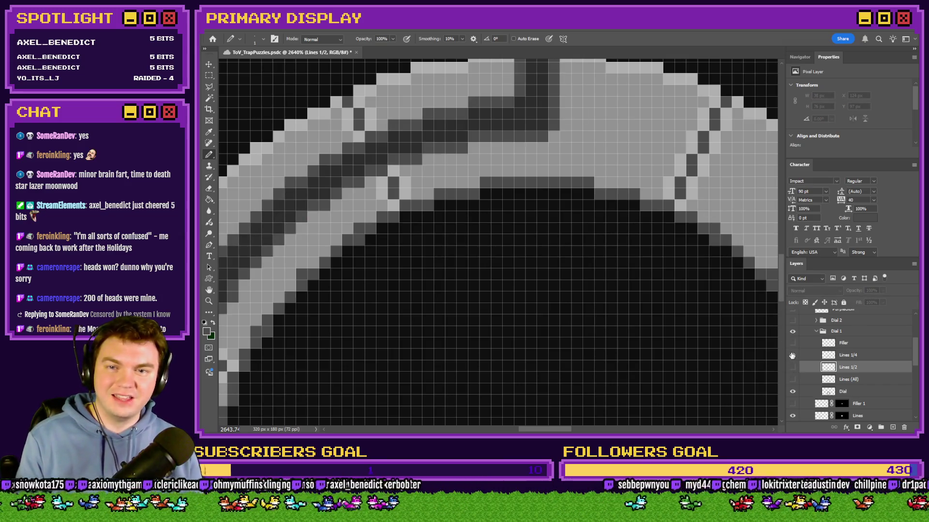
scroll(549, 276, "down", 4)
scroll(564, 315, "up", 2)
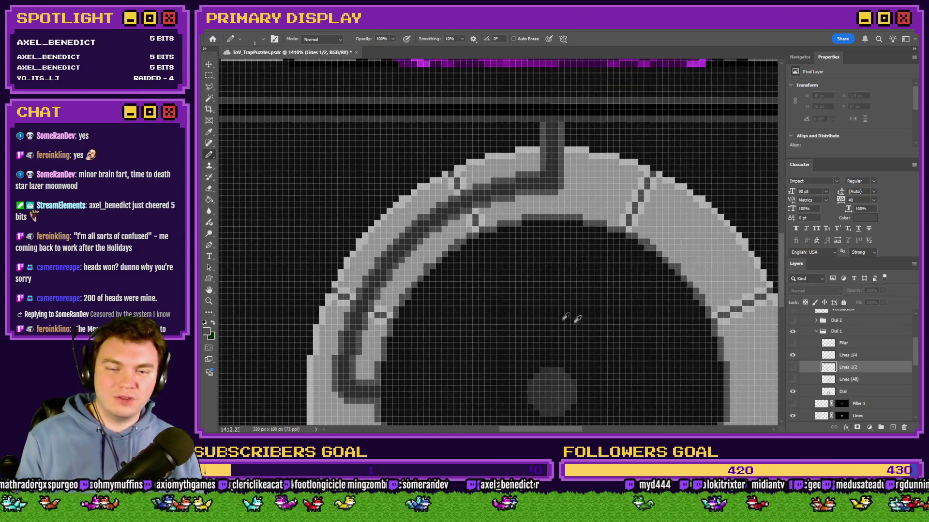
left_click(792, 368)
left_click(793, 355)
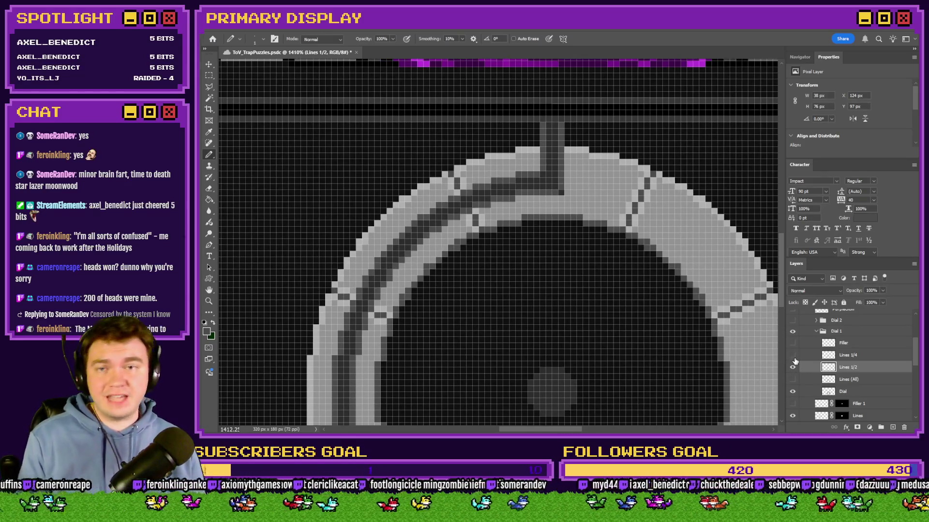
left_click(209, 190)
scroll(587, 242, "up", 3)
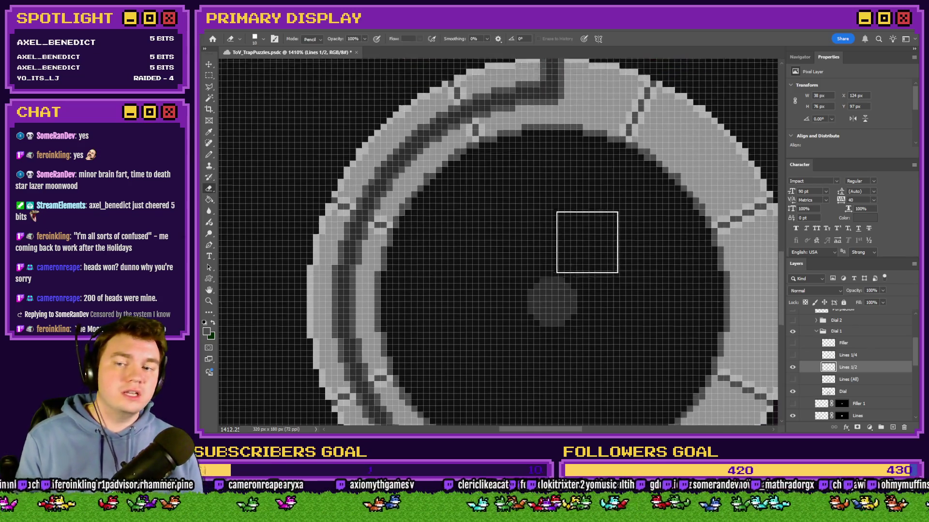
scroll(587, 242, "down", 5)
scroll(569, 343, "up", 3)
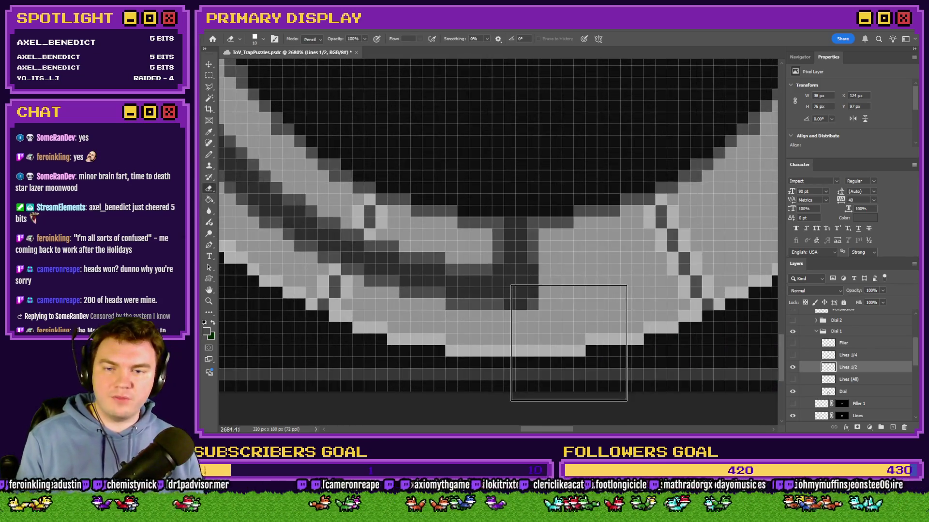
scroll(578, 343, "down", 3)
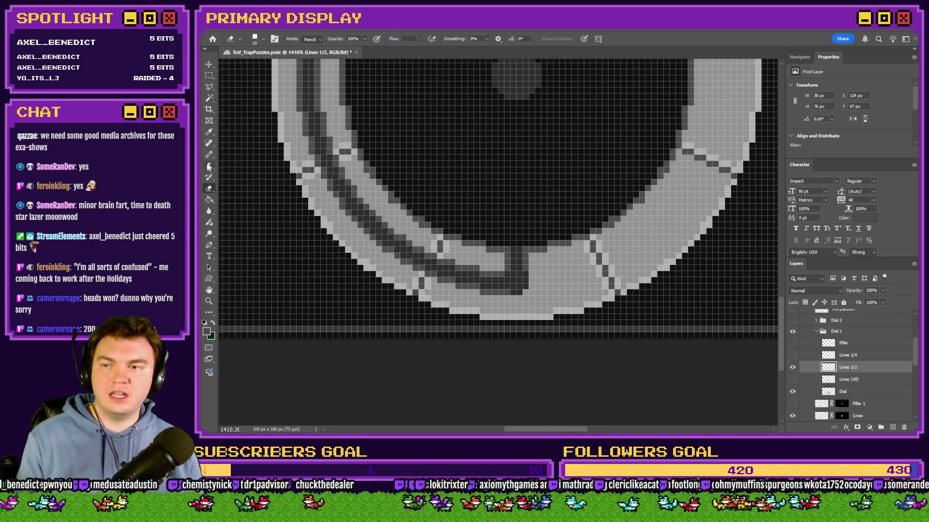
left_click(209, 154)
scroll(547, 281, "up", 2)
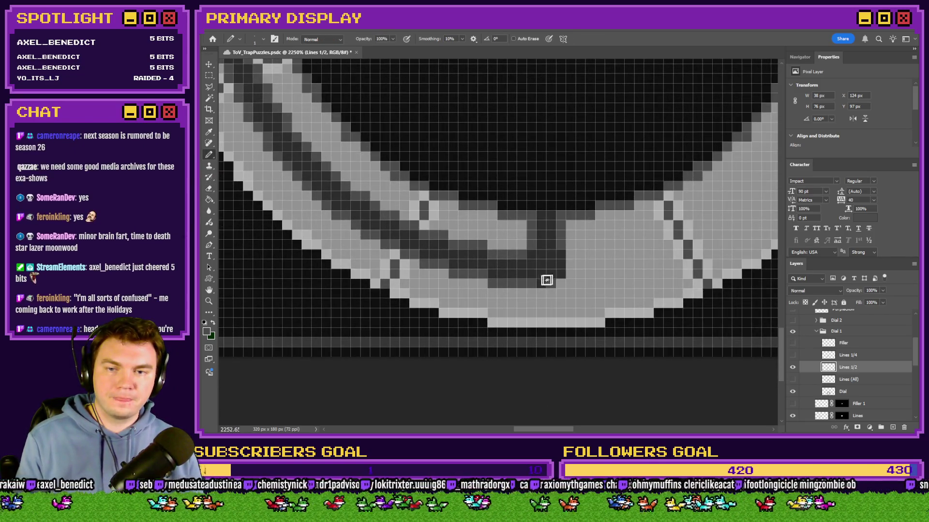
scroll(549, 284, "down", 5)
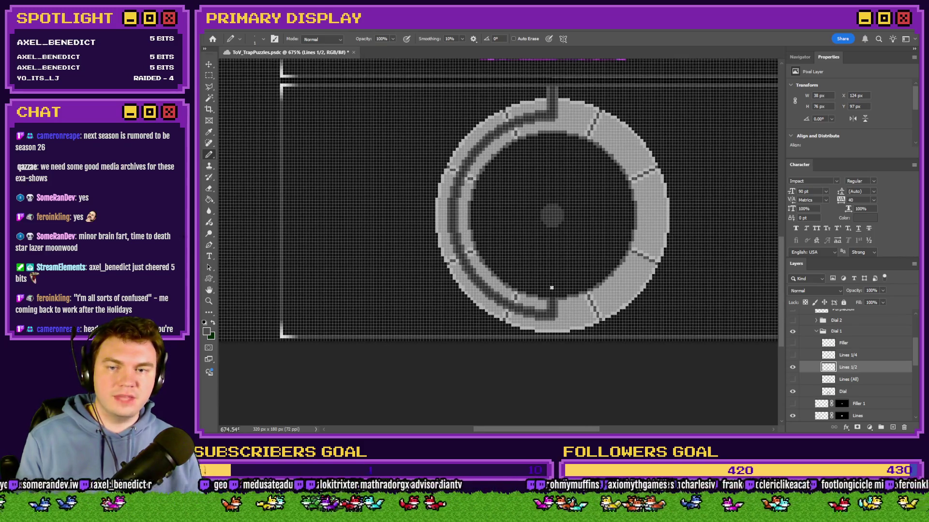
left_click(792, 355)
left_click(793, 367)
scroll(449, 208, "up", 3)
scroll(449, 205, "down", 2)
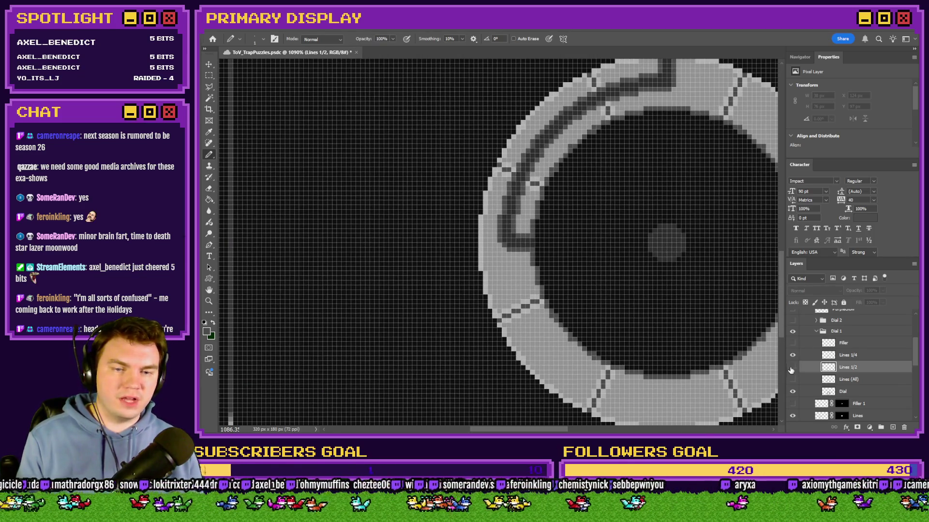
left_click(792, 367)
left_click(792, 355)
scroll(647, 352, "up", 3)
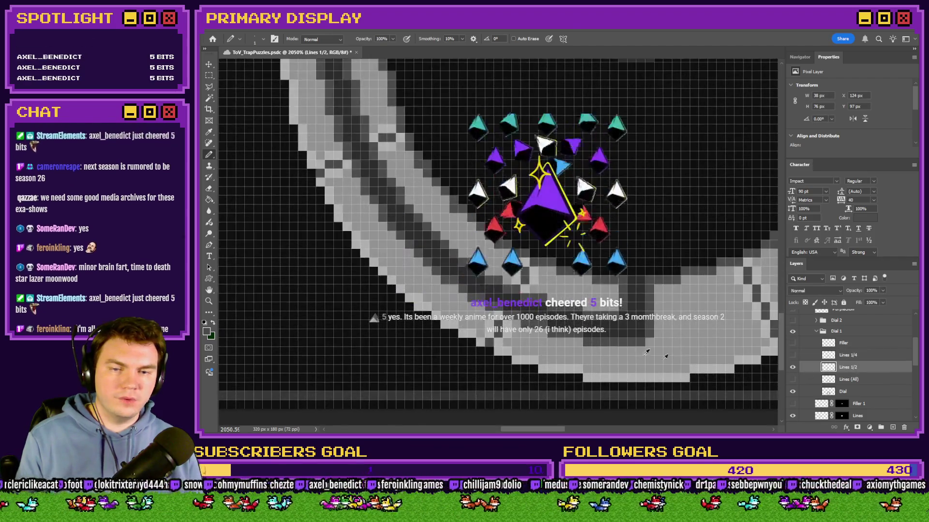
key("e")
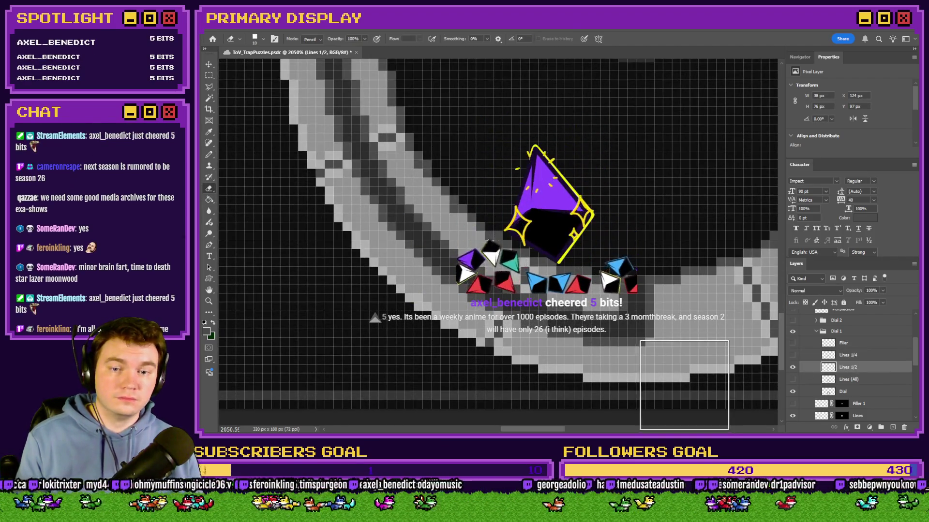
key("b")
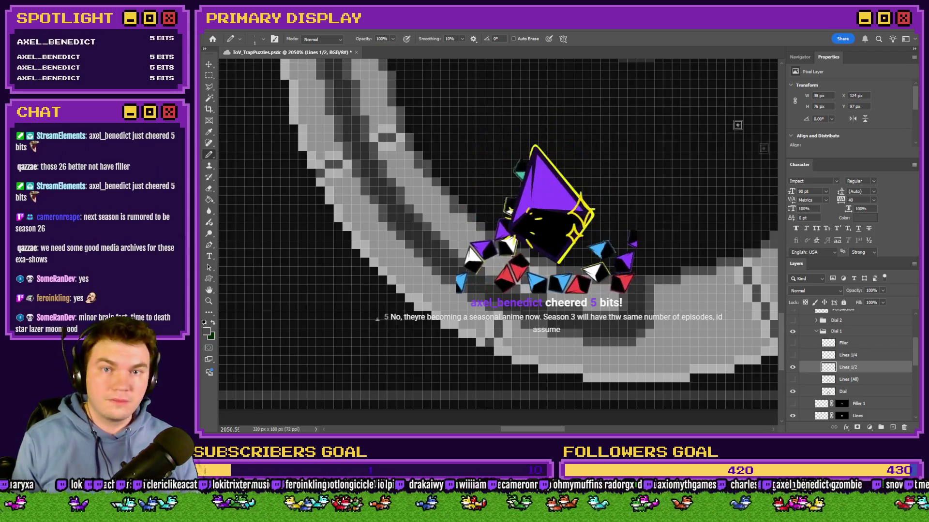
Zoom out over the dial and select the Lines (All) layer
scroll(600, 309, "down", 5)
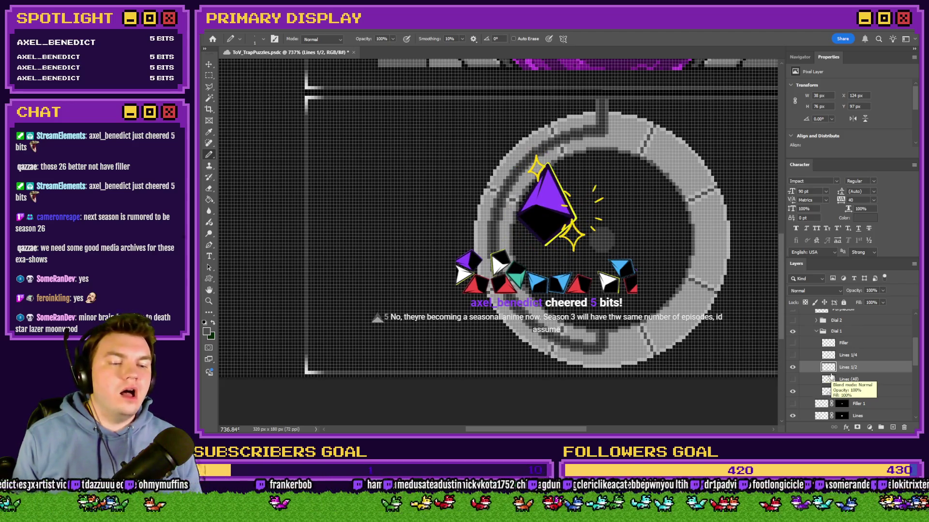
left_click(851, 379)
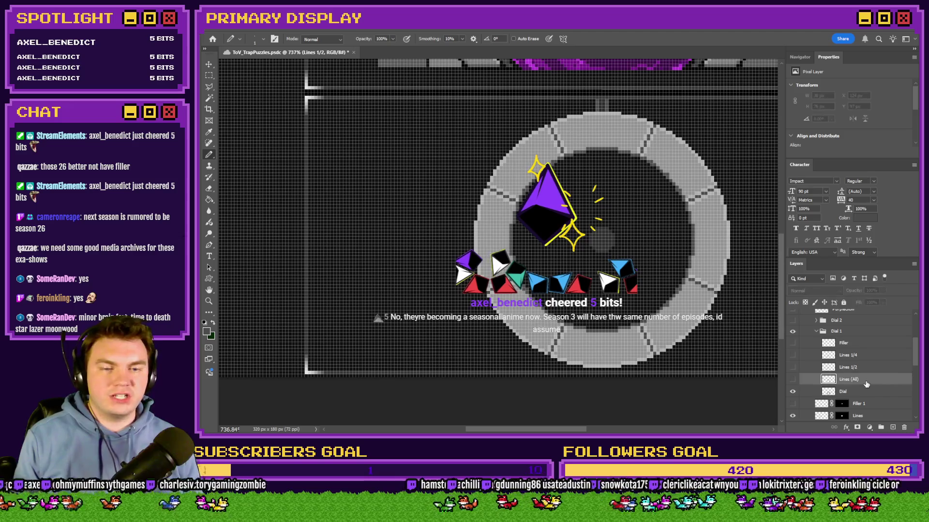
Duplicate the Lines (All) layer and rename the copy 'Lines 3/4'
key("ctrl+j")
double_click(855, 379)
type("Lines")
type("1/3")
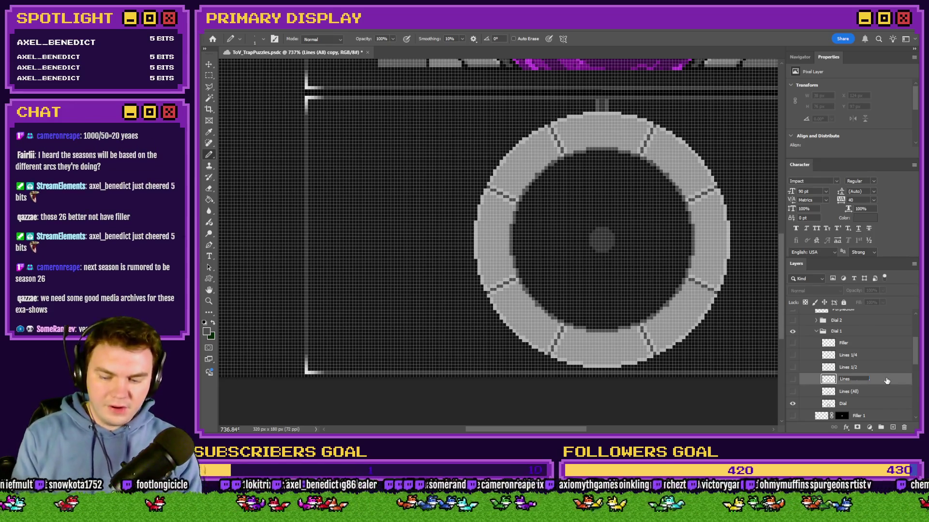
type("4")
key("Return")
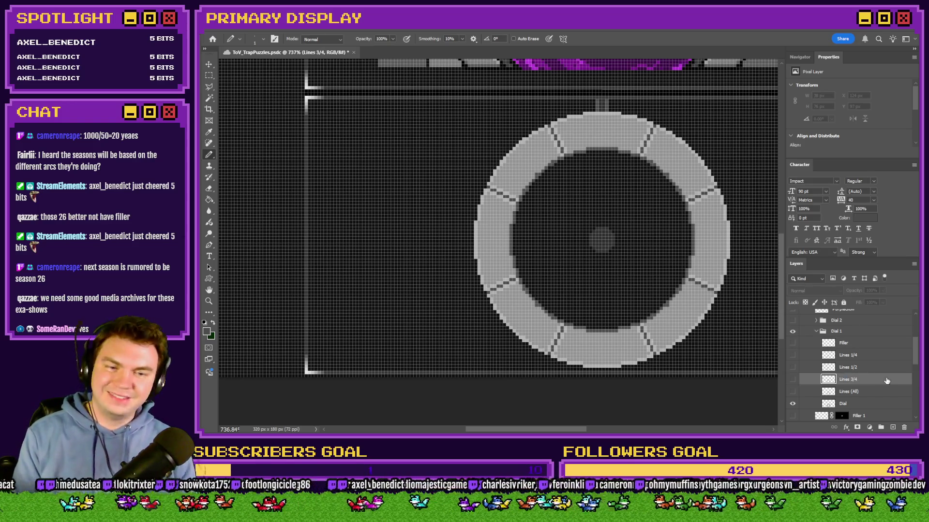
Show Lines 3/4 and erase its line pixels on the ring's upper right, right, left and bottom
left_click(209, 75)
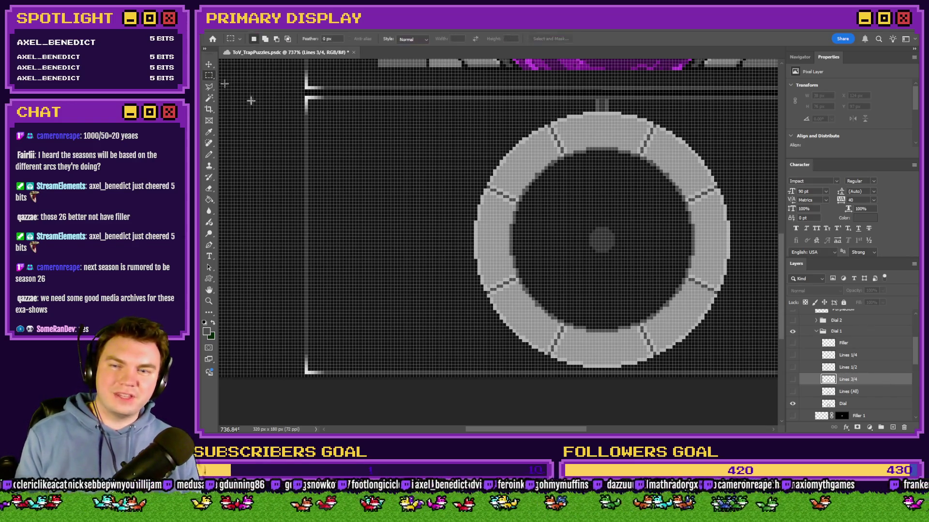
left_click(793, 379)
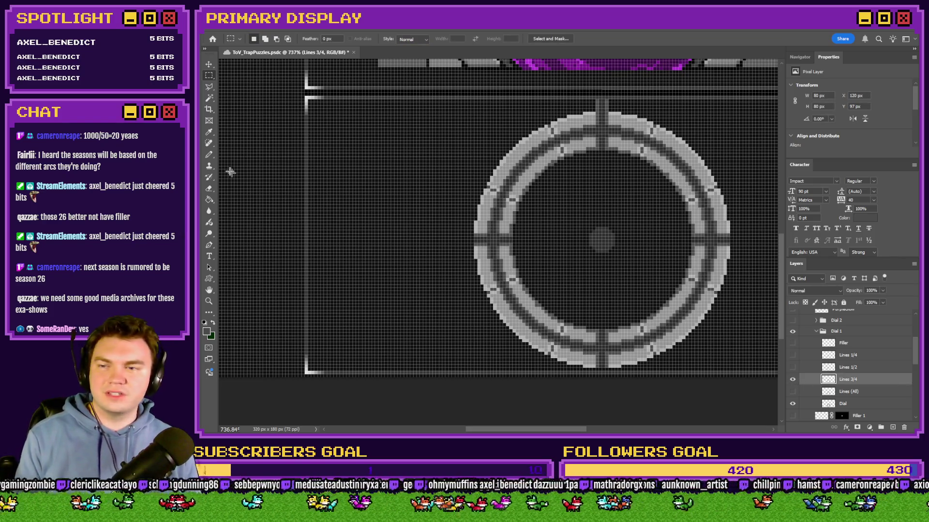
left_click(209, 189)
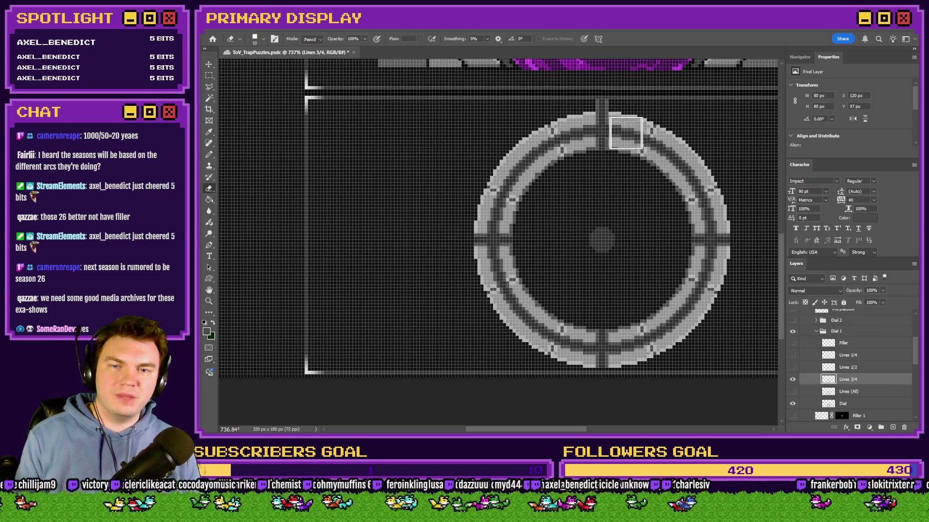
scroll(622, 133, "up", 2)
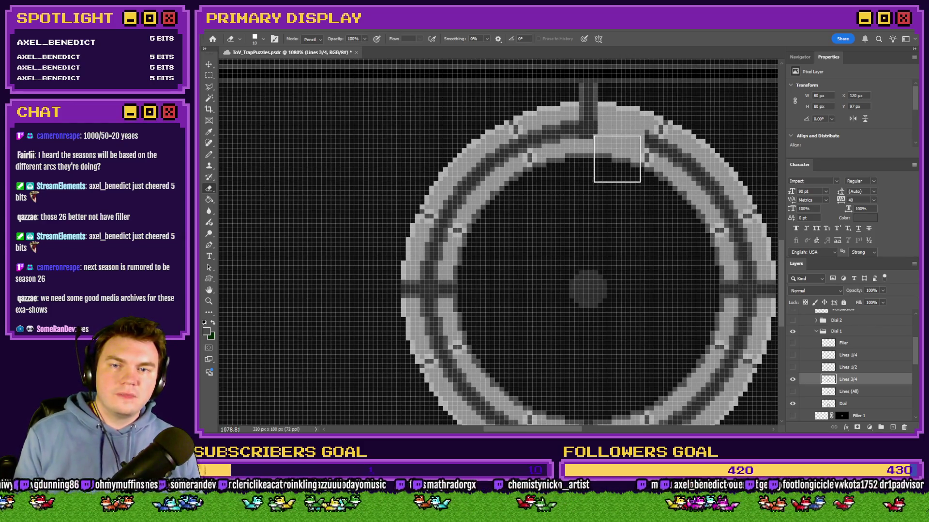
mouse_move(616, 150)
left_mouse_down()
mouse_move(663, 145)
mouse_move(717, 198)
mouse_move(730, 259)
left_mouse_up()
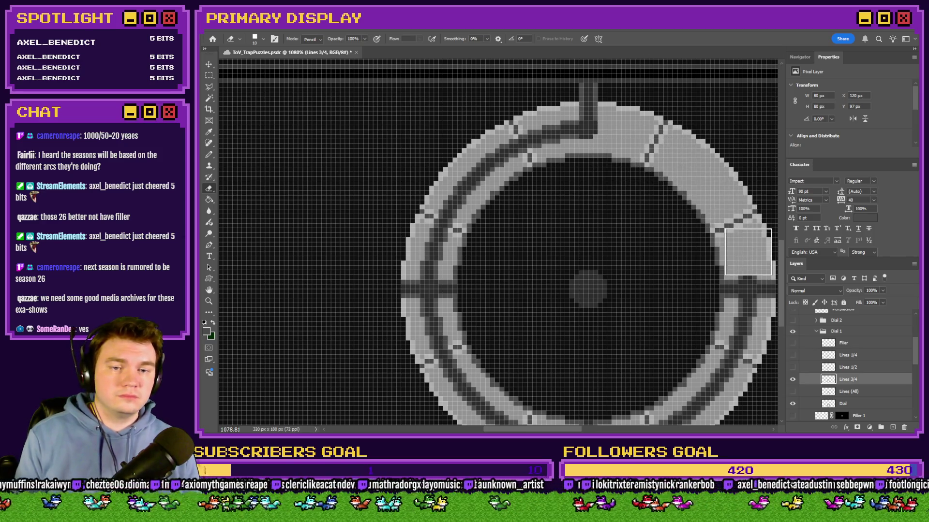
scroll(725, 259, "down", 2)
scroll(596, 258, "up", 4)
mouse_move(580, 255)
left_mouse_down()
mouse_move(618, 231)
mouse_move(634, 234)
mouse_move(639, 223)
mouse_move(689, 239)
mouse_move(685, 259)
mouse_move(671, 228)
left_mouse_up()
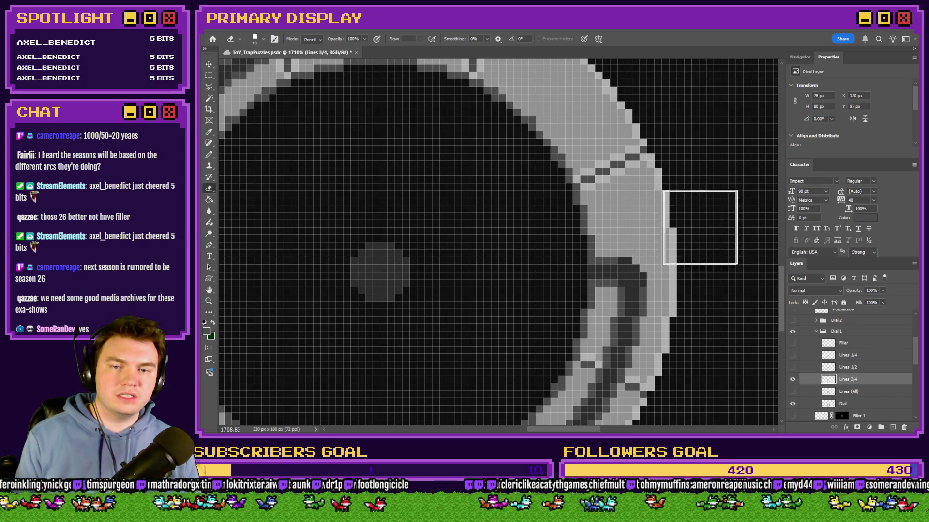
scroll(678, 210, "down", 3)
left_click(409, 242)
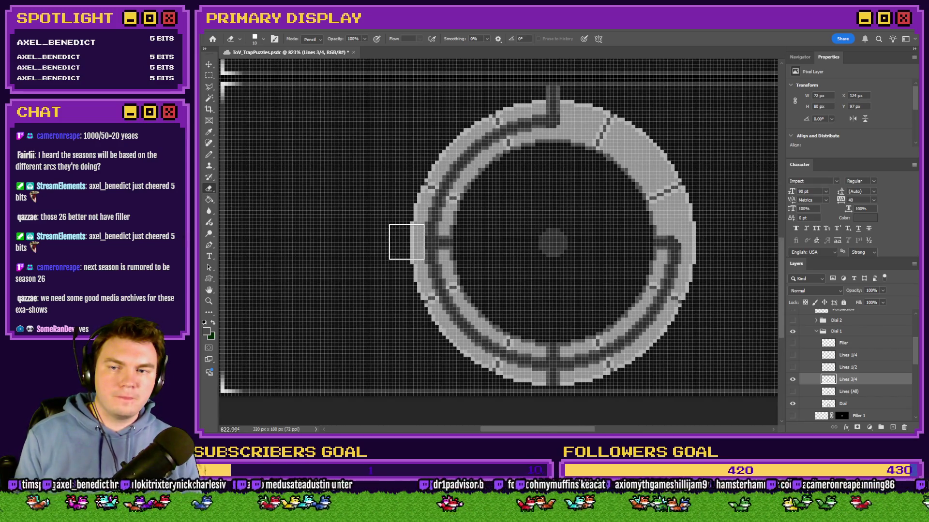
scroll(405, 241, "up", 3)
scroll(516, 236, "down", 5)
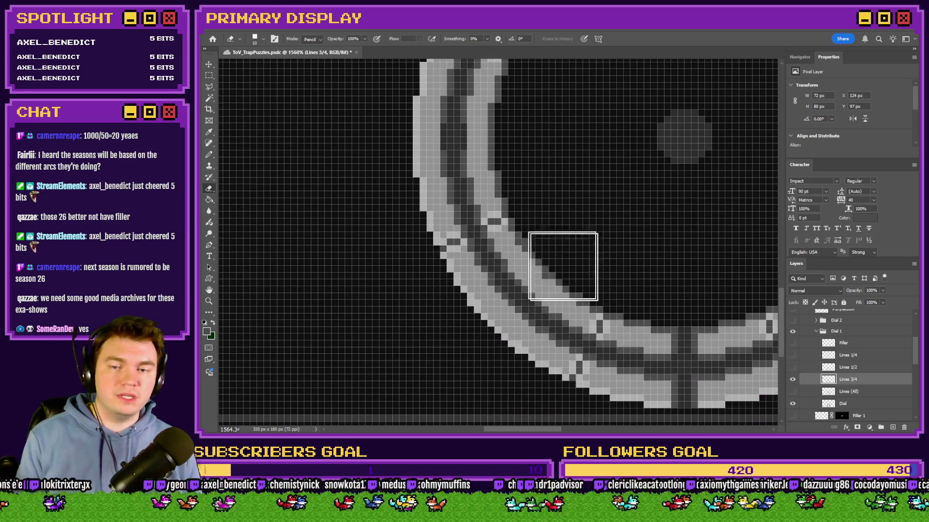
left_click(677, 352)
scroll(571, 295, "up", 2)
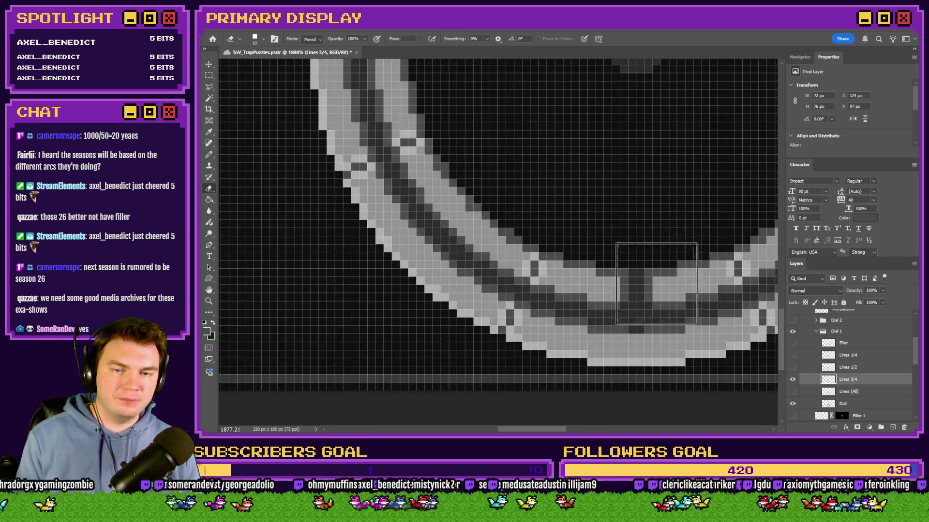
Touch up the Lines 3/4 path pixels with Pencil and Eraser along the ring, then hide the layer
left_click(209, 155)
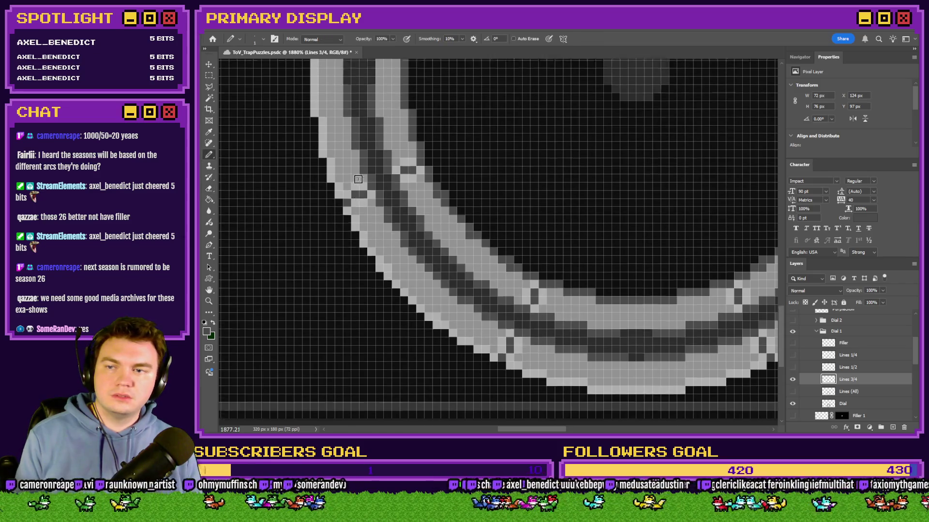
scroll(339, 155, "up", 3)
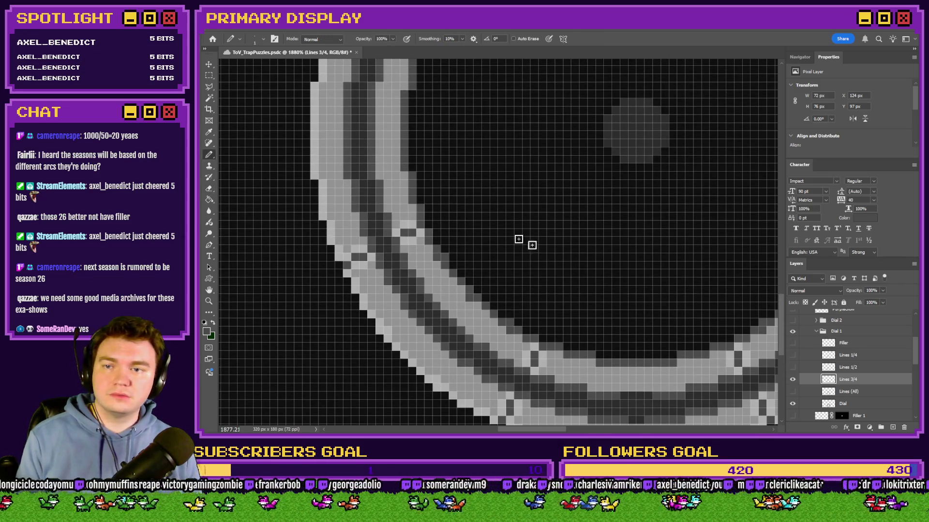
scroll(532, 252, "down", 2)
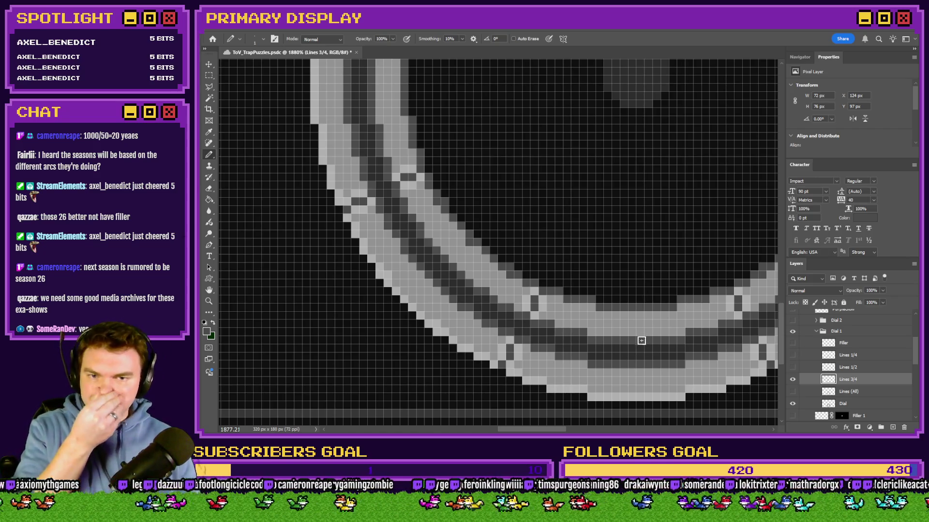
left_click(799, 57)
mouse_move(845, 132)
left_mouse_down()
mouse_move(850, 113)
mouse_move(877, 127)
left_mouse_up()
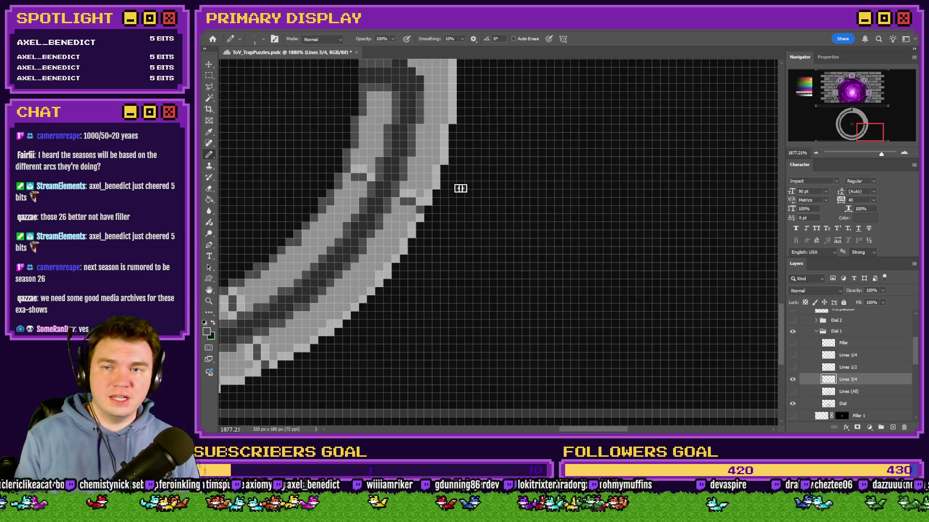
scroll(460, 189, "up", 2)
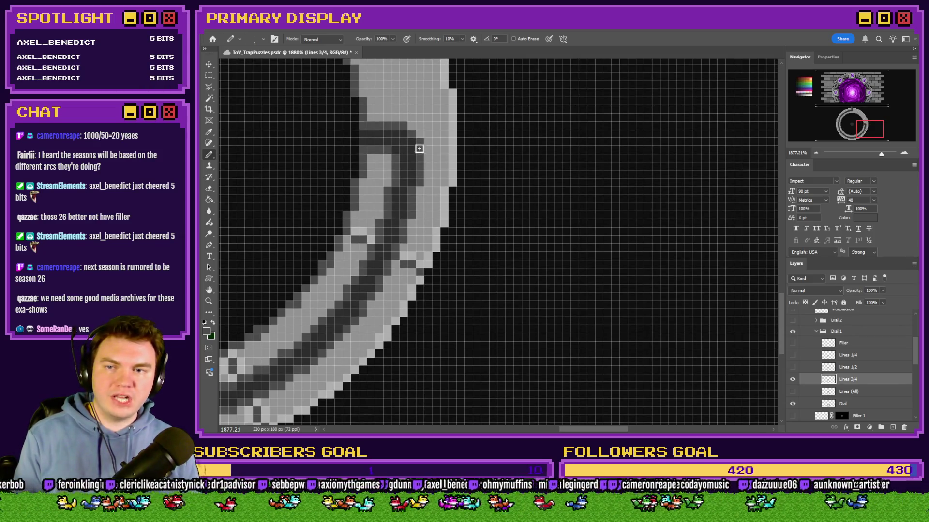
scroll(606, 226, "down", 5)
scroll(430, 199, "up", 1)
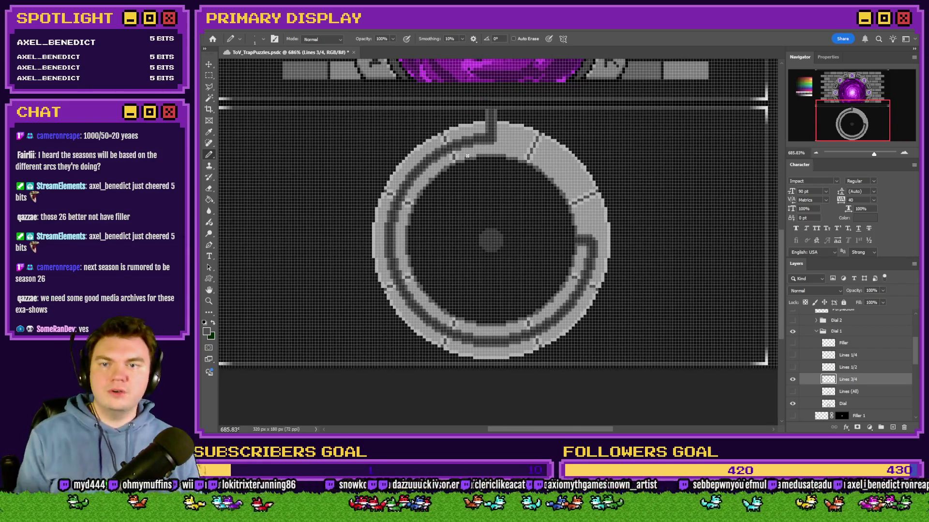
scroll(472, 140, "up", 4)
key("e")
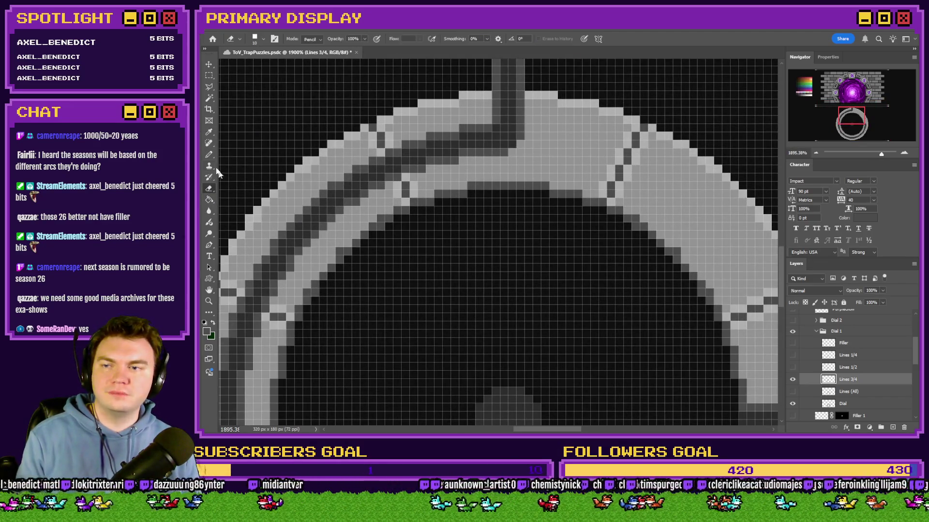
key("b")
scroll(543, 162, "down", 4)
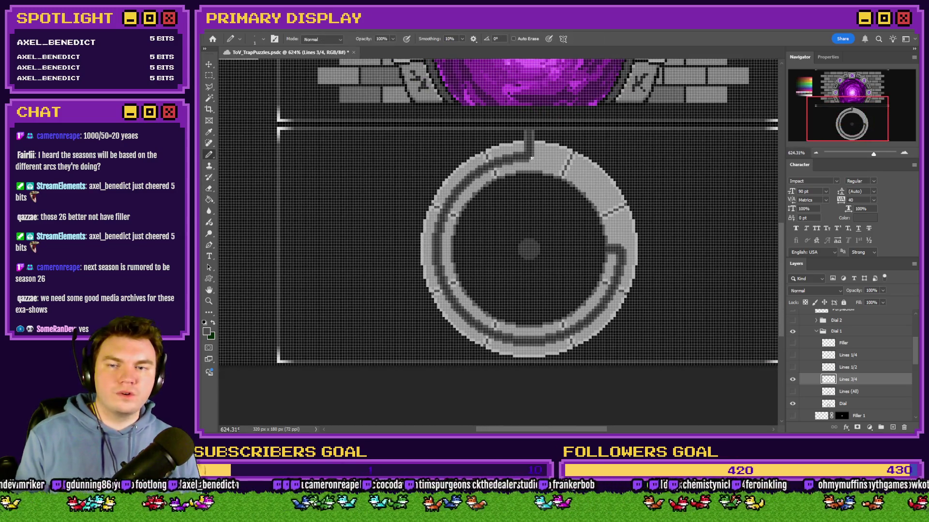
left_click(792, 367)
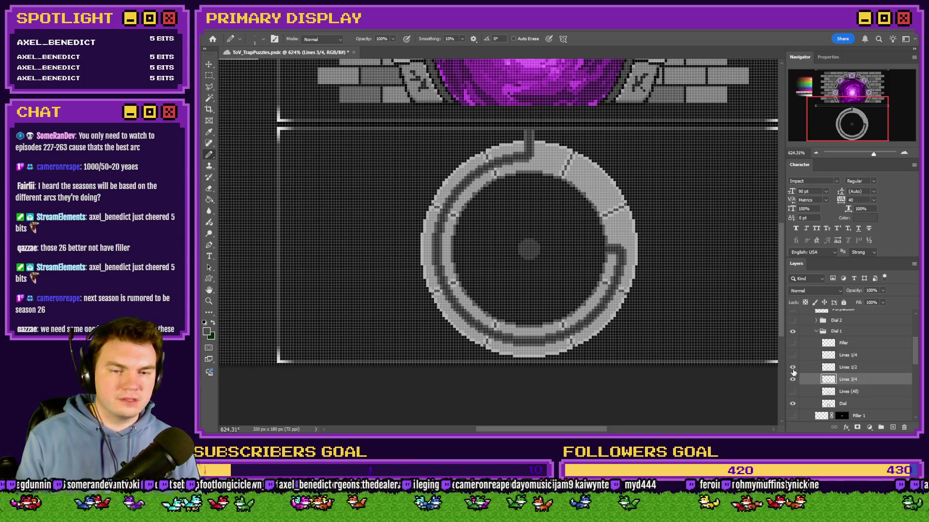
Show and select the Lines 1/2 layer to check its half path
left_click(793, 379)
left_click(867, 367)
scroll(518, 148, "up", 3)
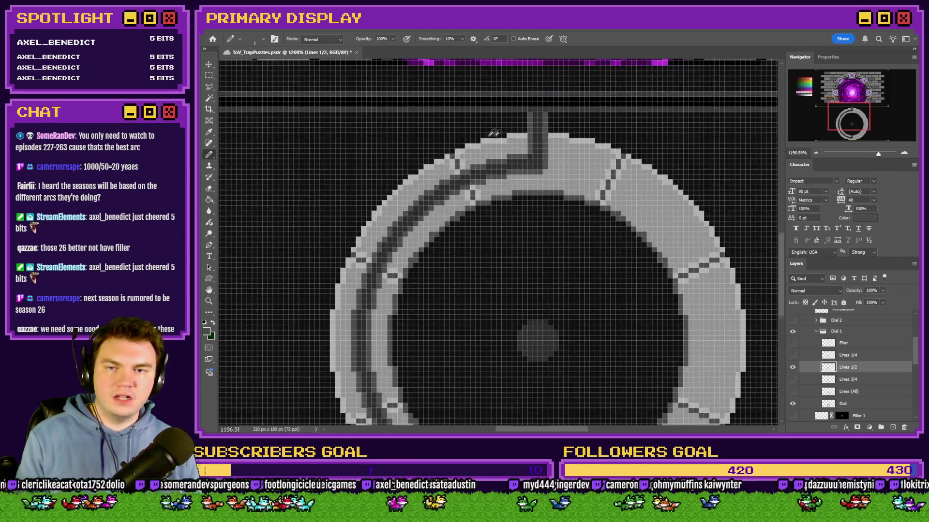
left_click(209, 189)
key("b")
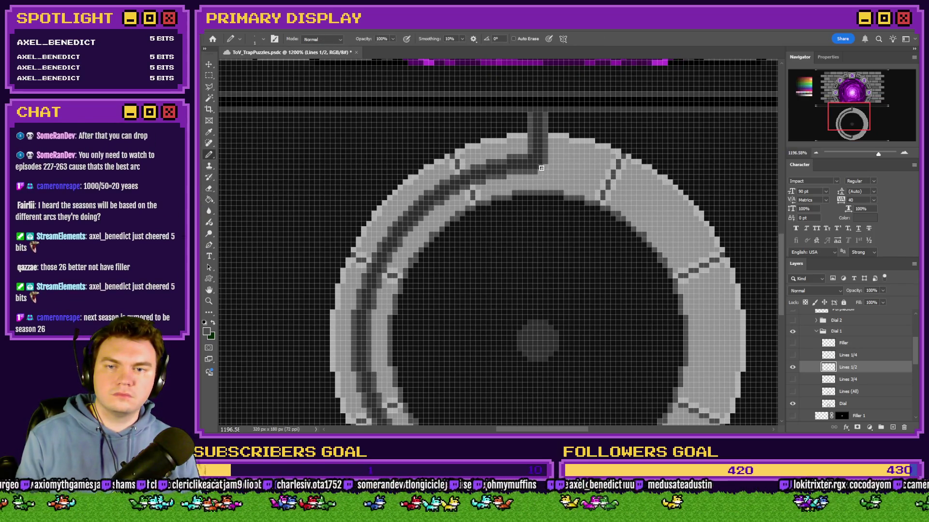
Swap to the Lines 1/4 layer, touch it up, and reveal the magenta Filler
left_click(792, 355)
left_click(792, 368)
left_click(849, 355)
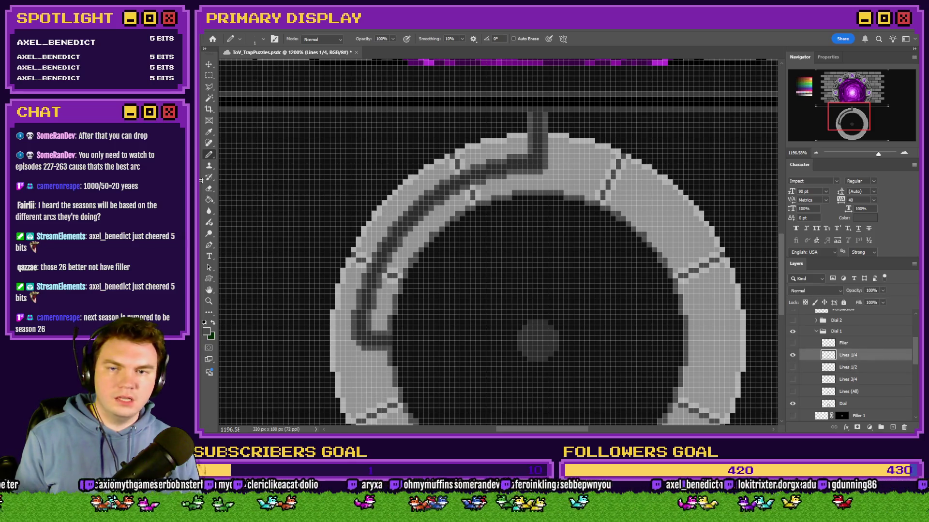
left_click(209, 189)
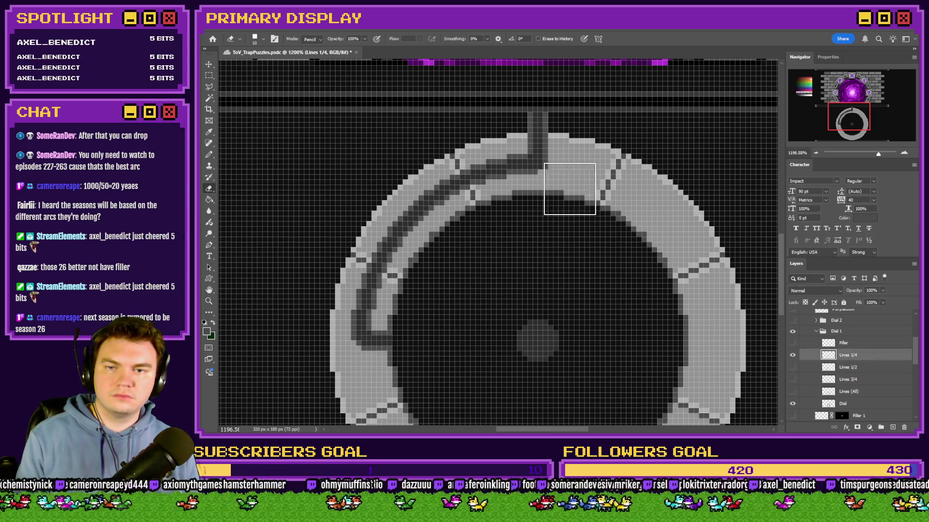
key("b")
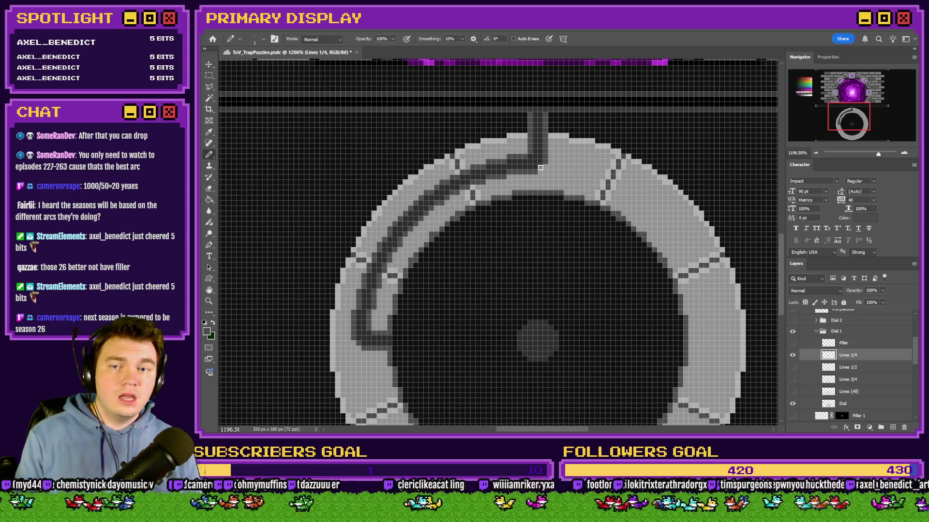
left_click(794, 344)
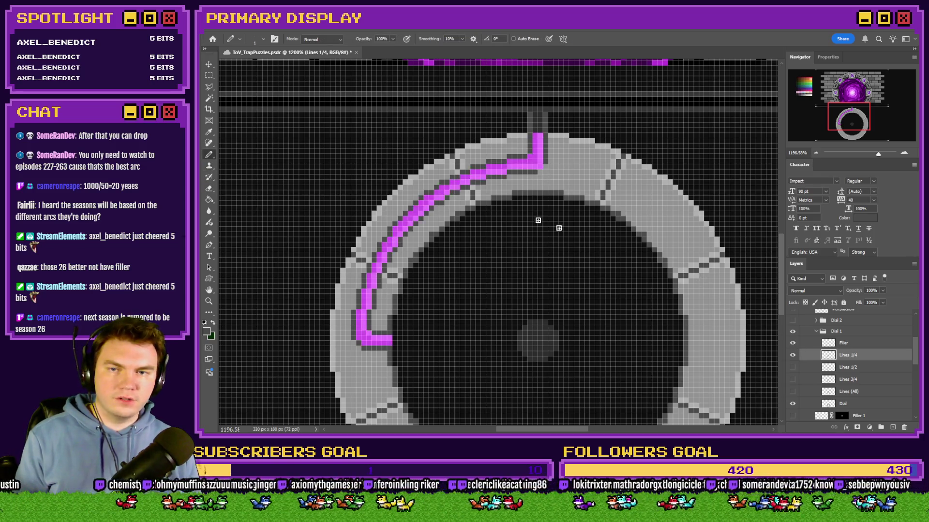
Select the Filler layer with the Pencil, zoom out over the dial, then hide Filler
left_click(209, 188)
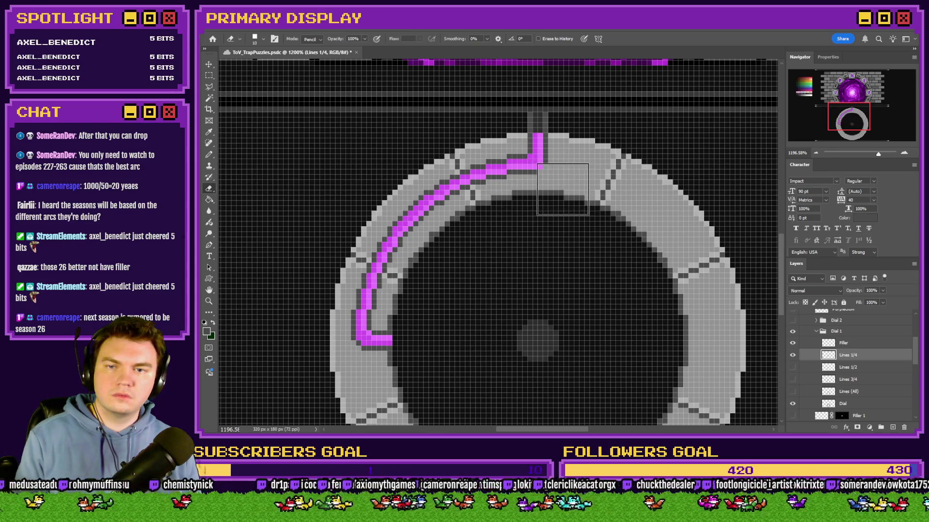
left_click(850, 348)
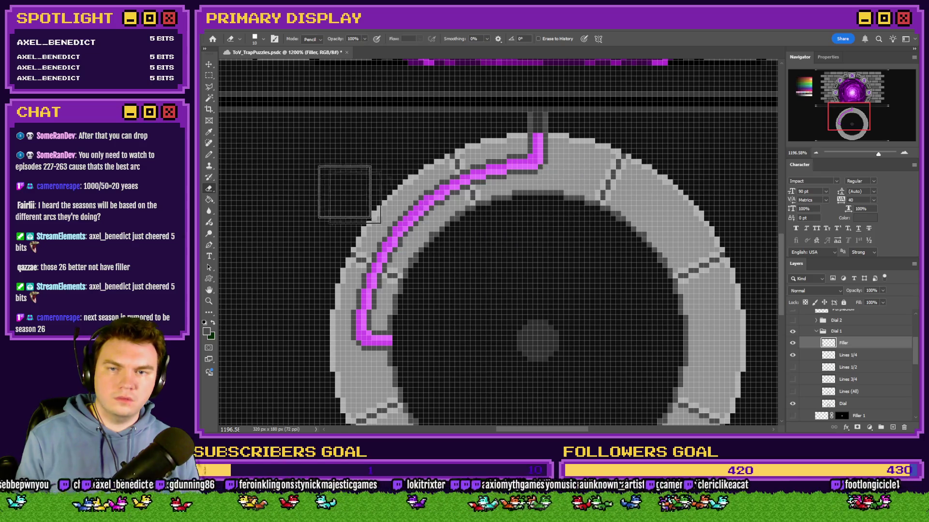
left_click(209, 155)
scroll(457, 287, "down", 2)
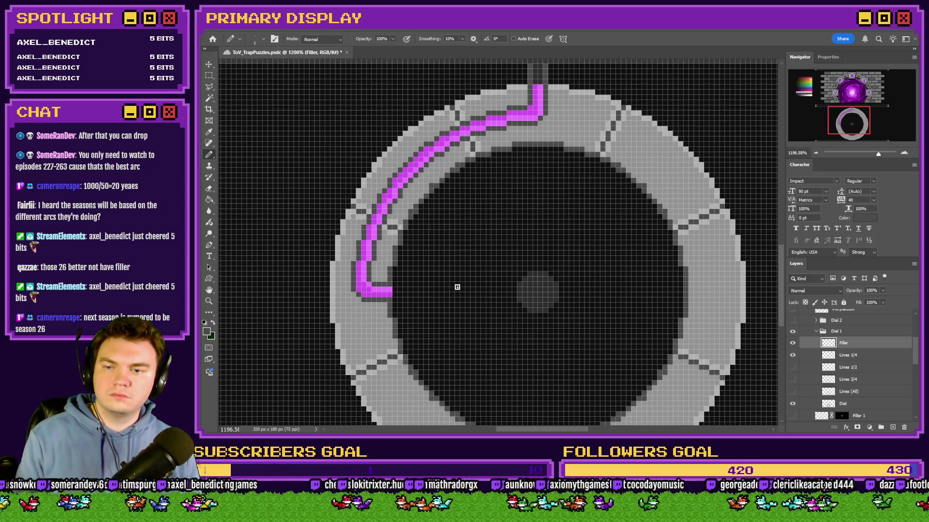
scroll(489, 284, "down", 3)
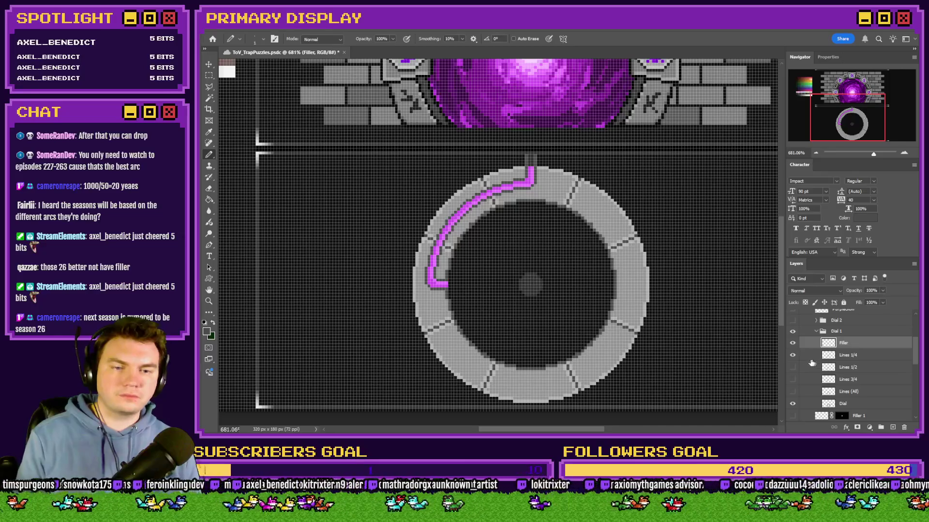
left_click(792, 343)
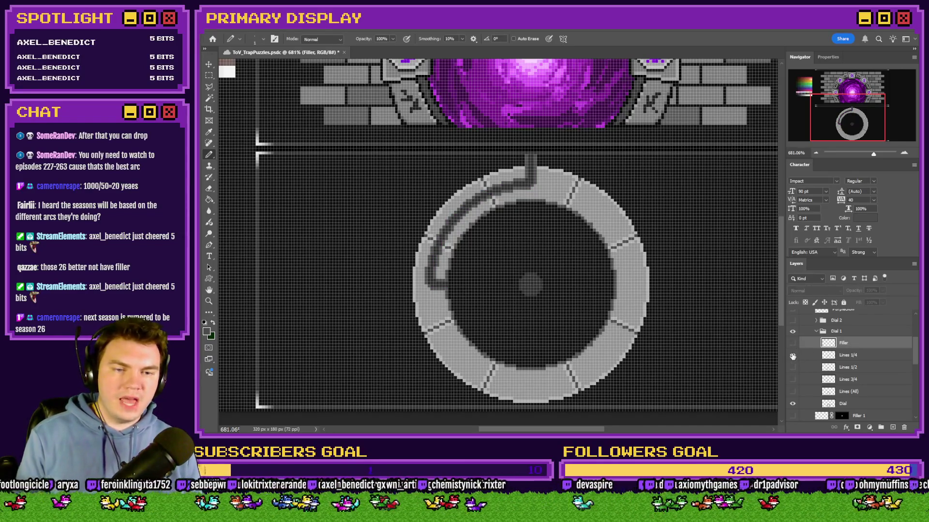
Replace Lines 1/2 with Lines 3/4 on the dial, inspect it, then reveal the magenta Filler
left_click(792, 367)
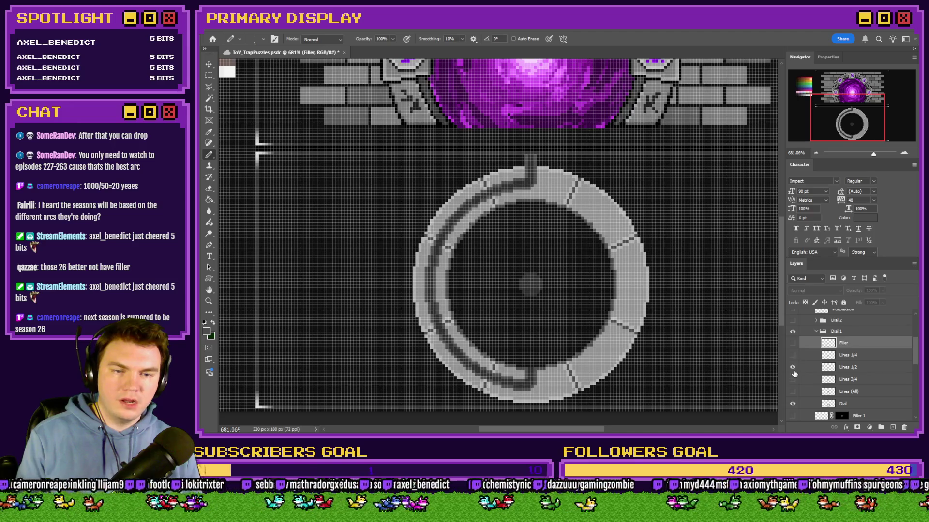
left_click(793, 379)
left_click(793, 368)
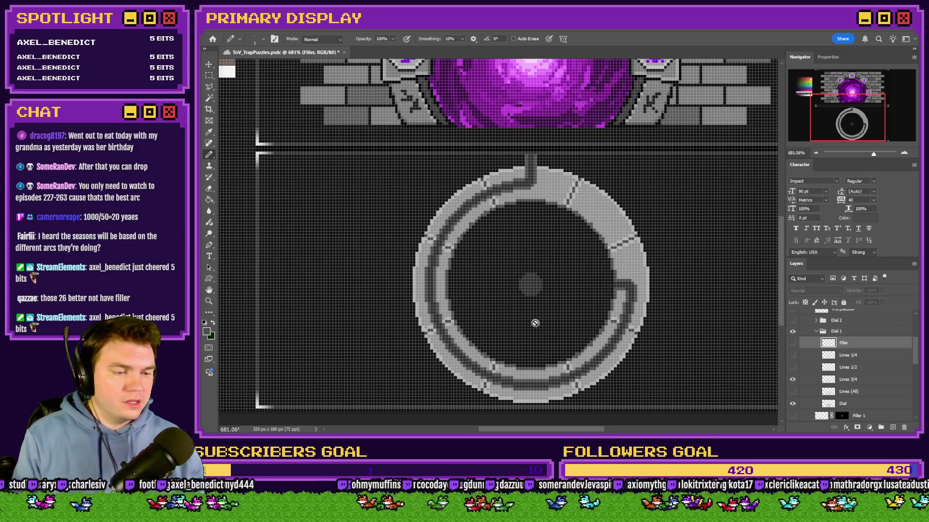
scroll(530, 322, "up", 3)
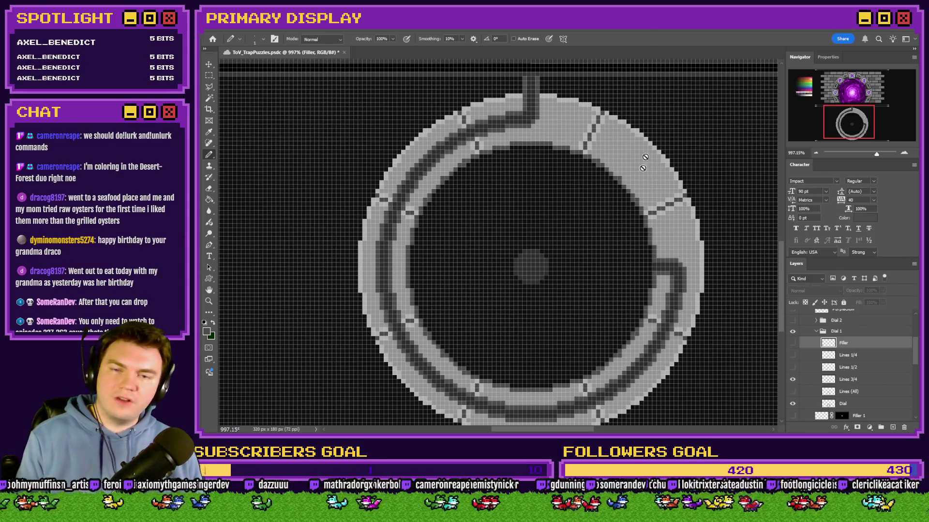
scroll(496, 305, "down", 3)
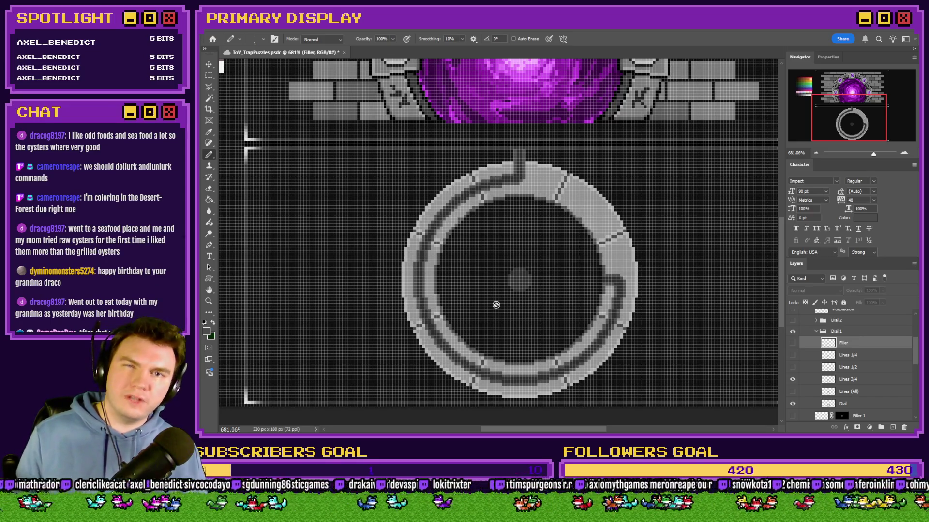
scroll(495, 305, "down", 3)
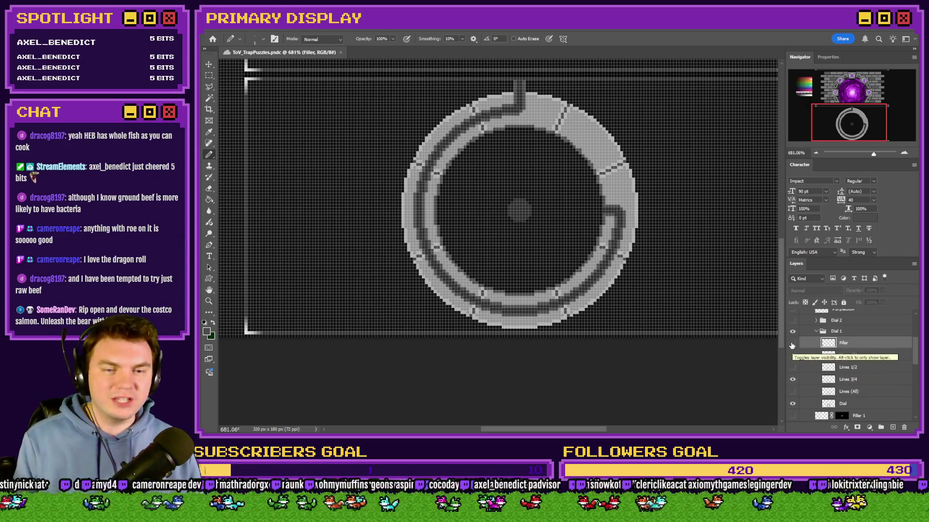
left_click(792, 345)
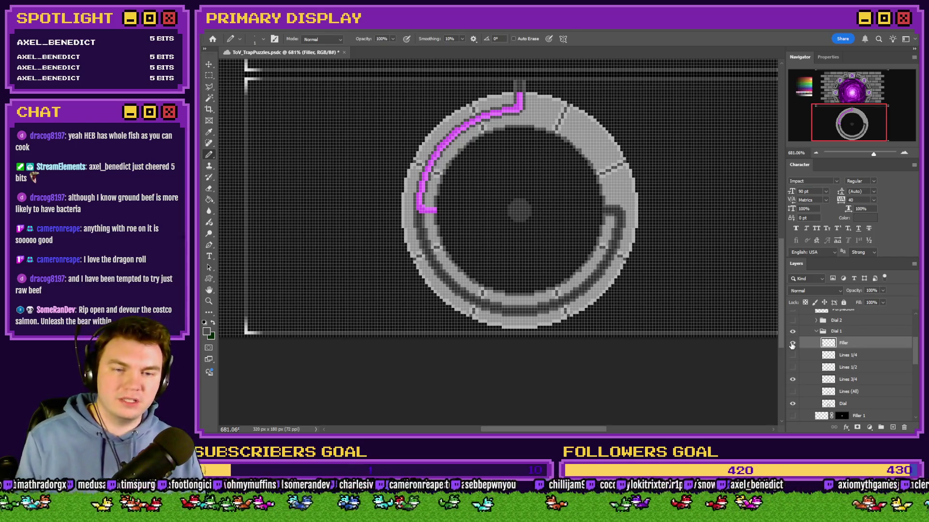
left_click(793, 344)
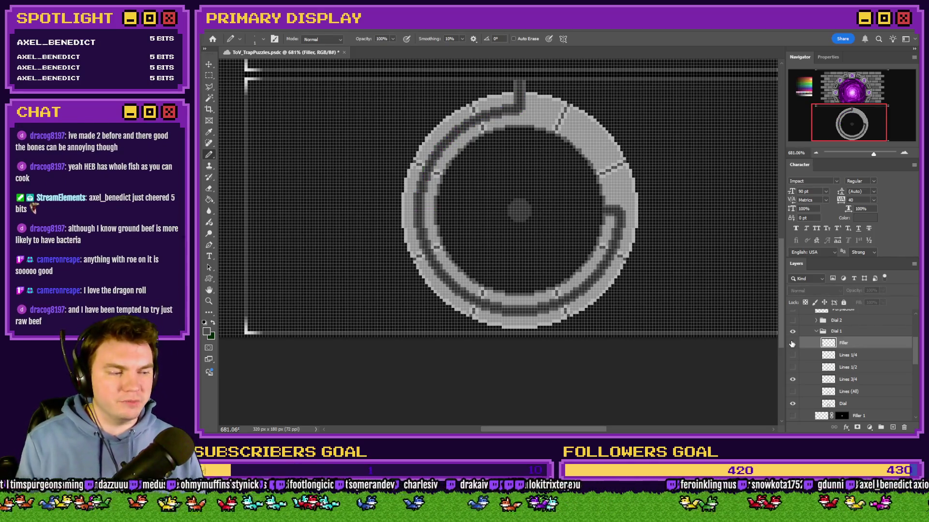
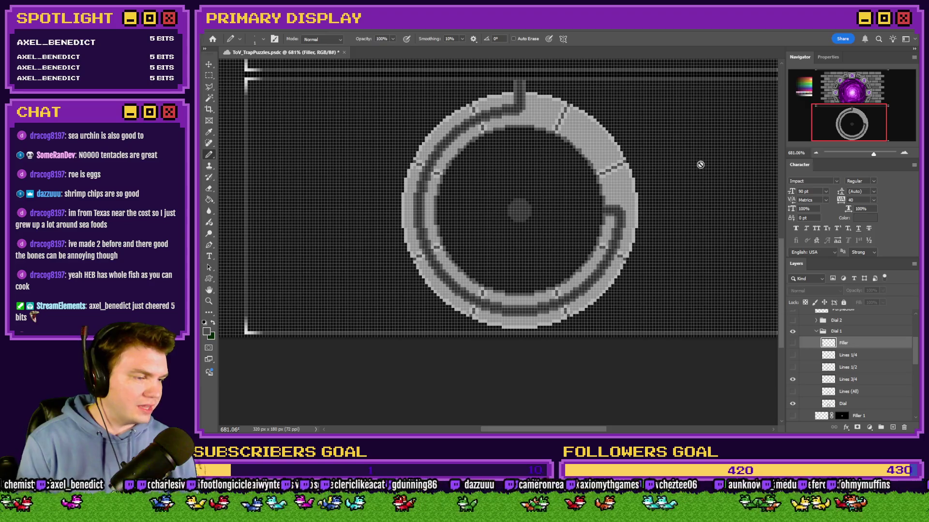
Hide Dial 1, show and expand Dial 2, collapse Dial 1, and hide Dial 2's magenta filler
left_click(792, 332)
left_click(792, 320)
left_click(816, 332)
left_click(816, 320)
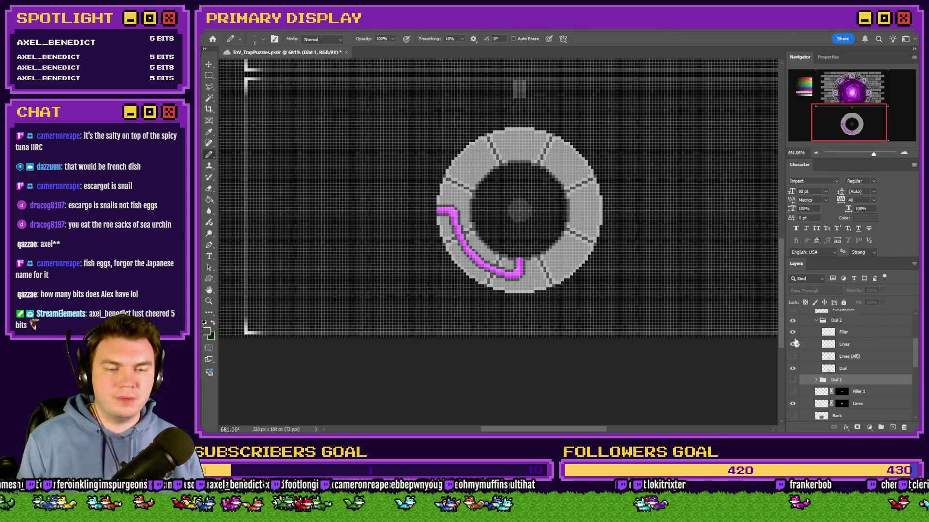
left_click(793, 331)
Select the groove Lines layer and apply a Free Transform to it
left_click(845, 345)
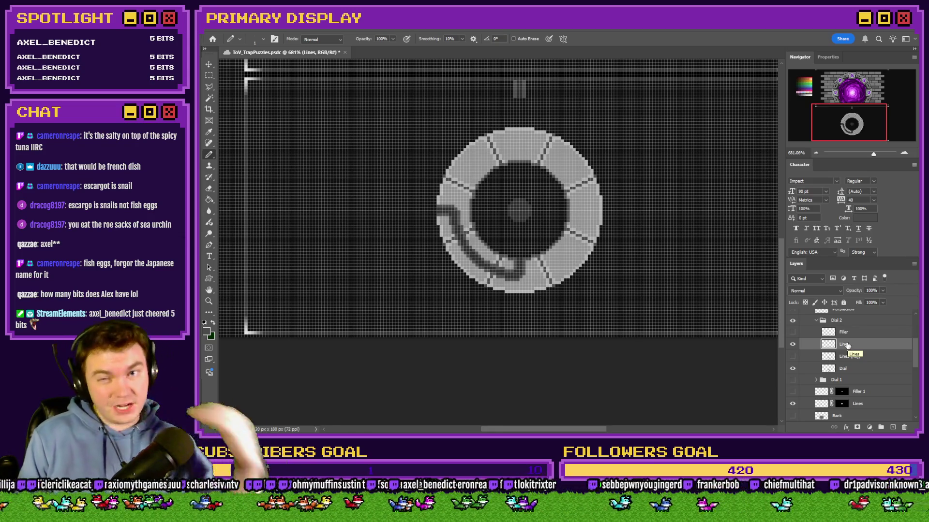
left_click(209, 76)
right_click(553, 229)
left_click(579, 308)
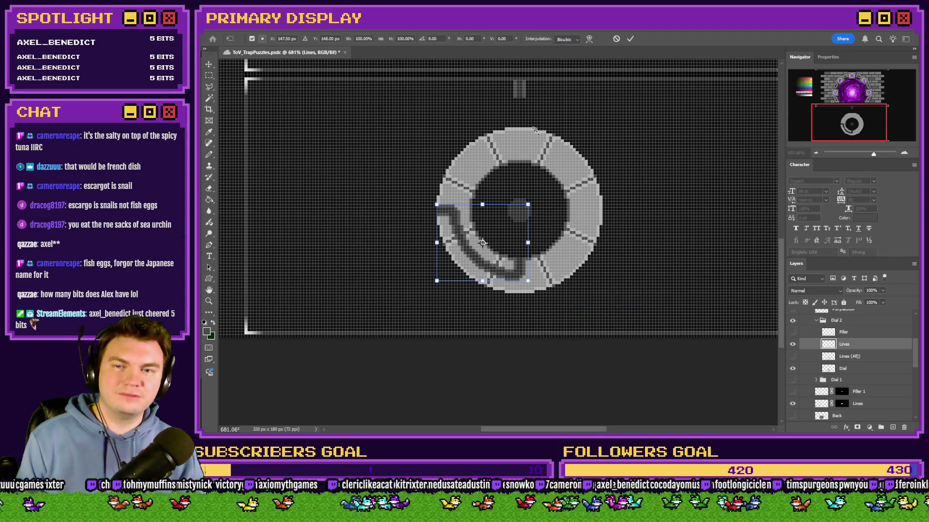
key("Return")
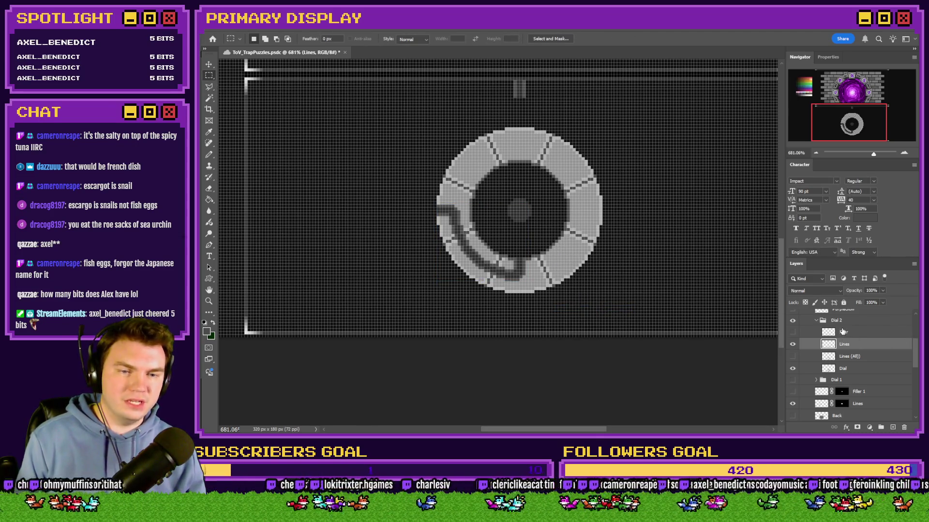
Rotate the whole Dial 2 group 90° with Free Transform, then select Lines (All)
left_click(844, 322)
right_click(607, 217)
left_click(622, 293)
mouse_move(622, 294)
left_mouse_down()
mouse_move(648, 261)
mouse_move(665, 197)
left_mouse_up()
key("Return")
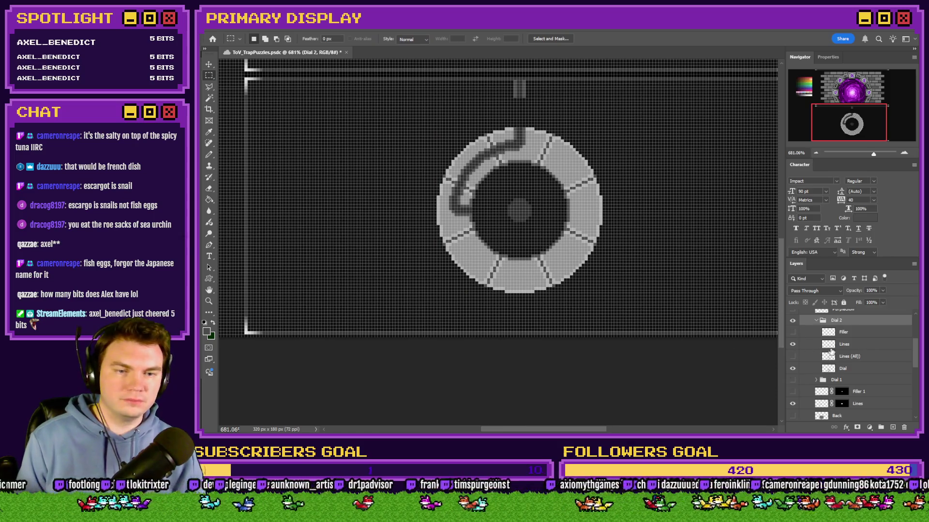
scroll(485, 161, "up", 3)
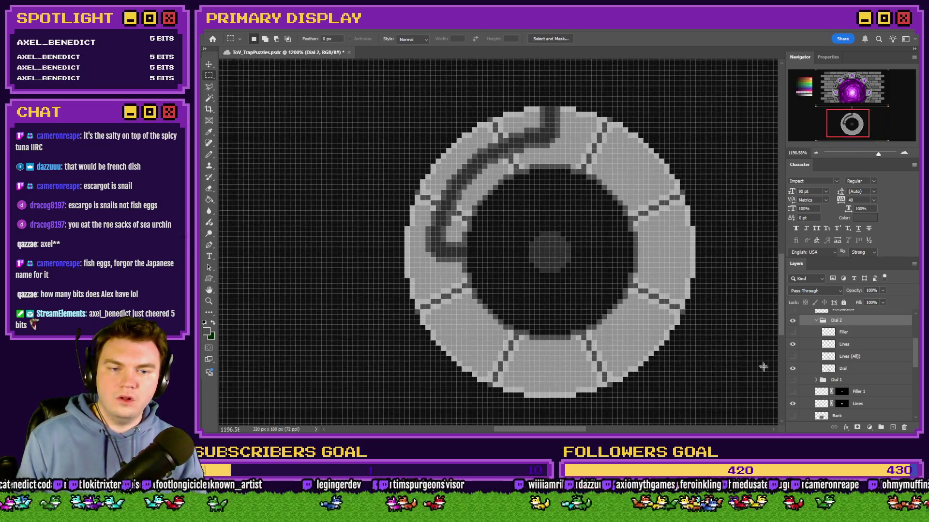
left_click(845, 357)
Duplicate Lines (All), rename Lines to 'Lines 1/4' and the copy to 'Lines 1/2'
key("ctrl+j")
double_click(849, 344)
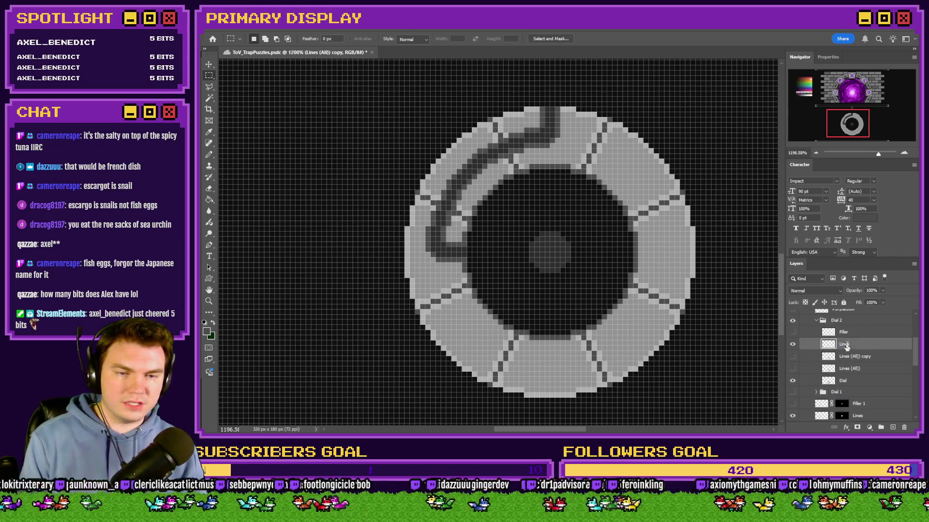
type("1/4")
key("Return")
left_click(793, 358)
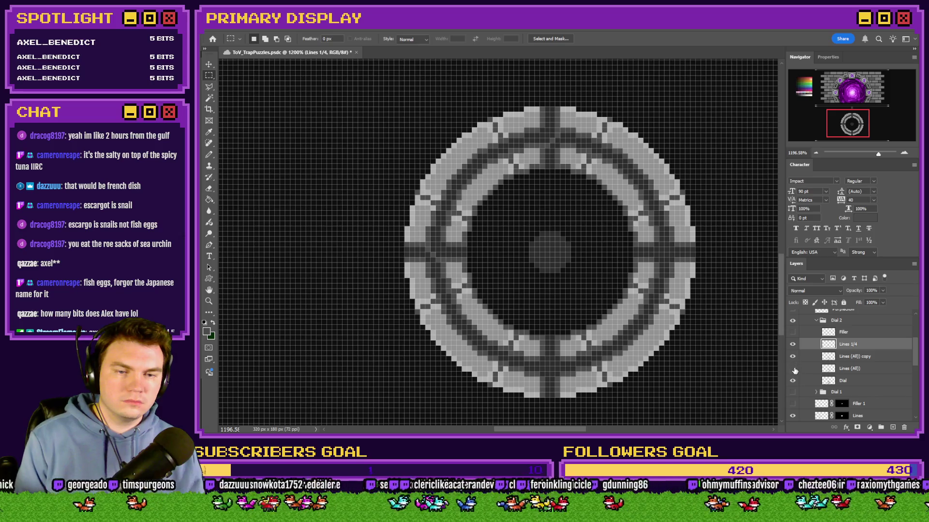
left_click(794, 345)
left_click(856, 358)
double_click(857, 357)
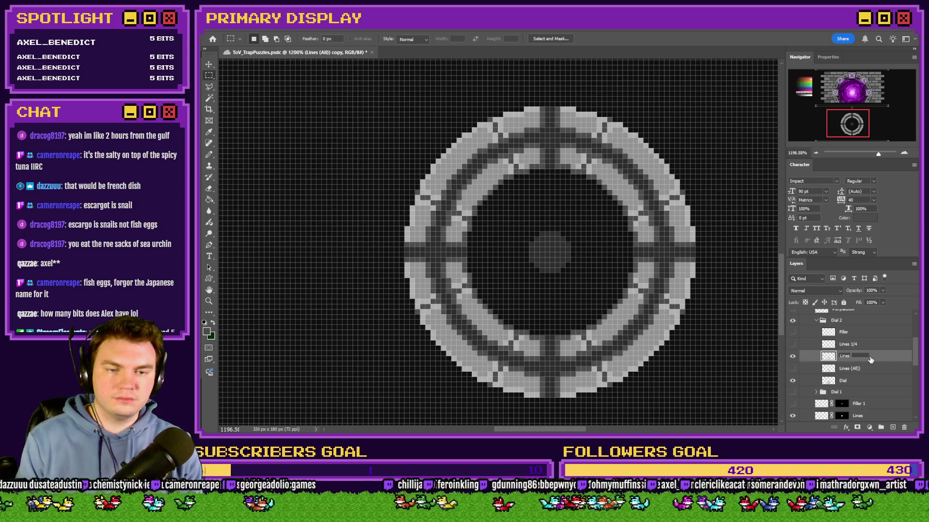
type("1/2")
key("Return")
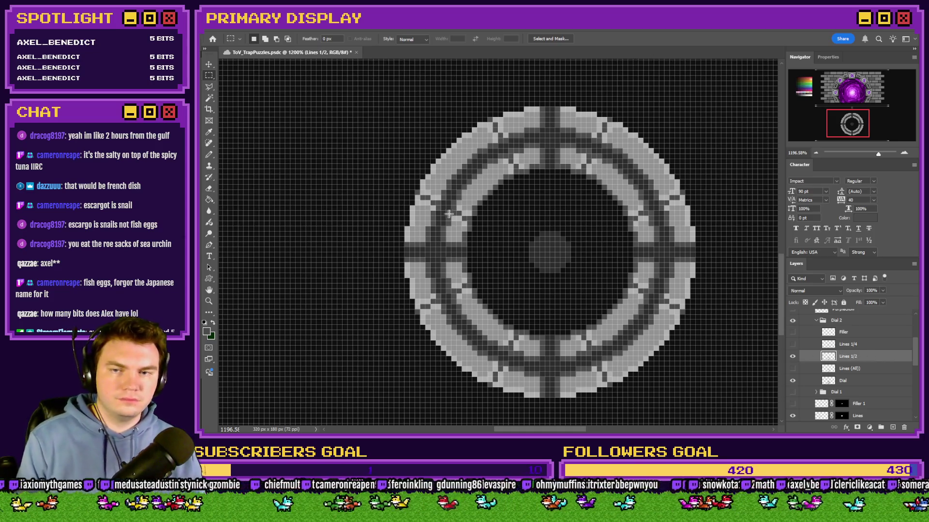
Erase the divider lines at the dial's top on Lines 1/2 and redraw pixels with the Pencil
left_click(211, 192)
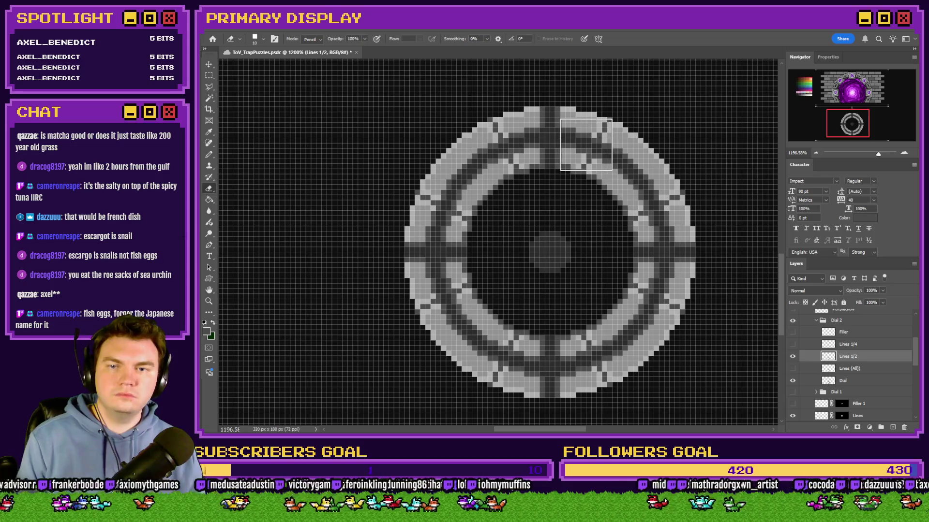
left_click(585, 147)
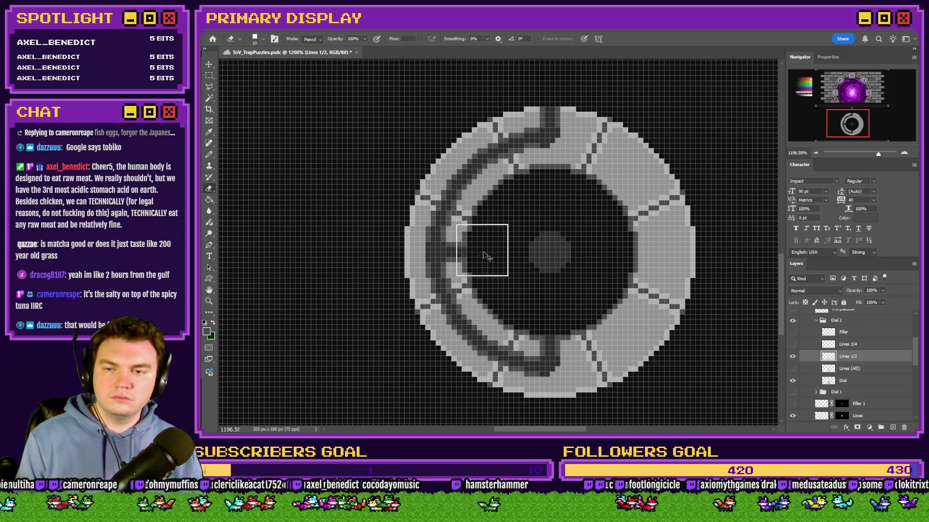
left_click(209, 154)
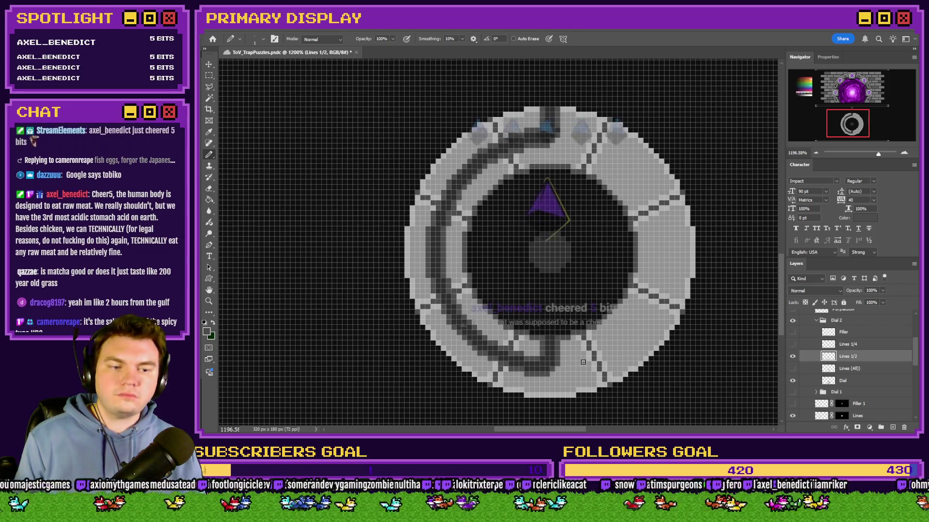
Show Lines (All) instead of Lines 1/2, duplicate it, and rename the copy 'Lines 3/4'
left_click_drag(792, 356, 792, 369)
left_click(856, 369)
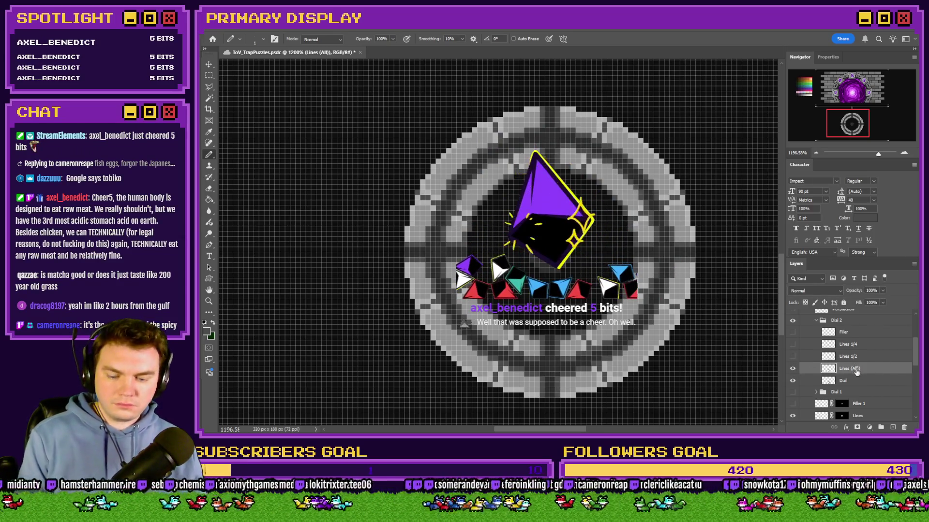
key("ctrl+j")
double_click(857, 369)
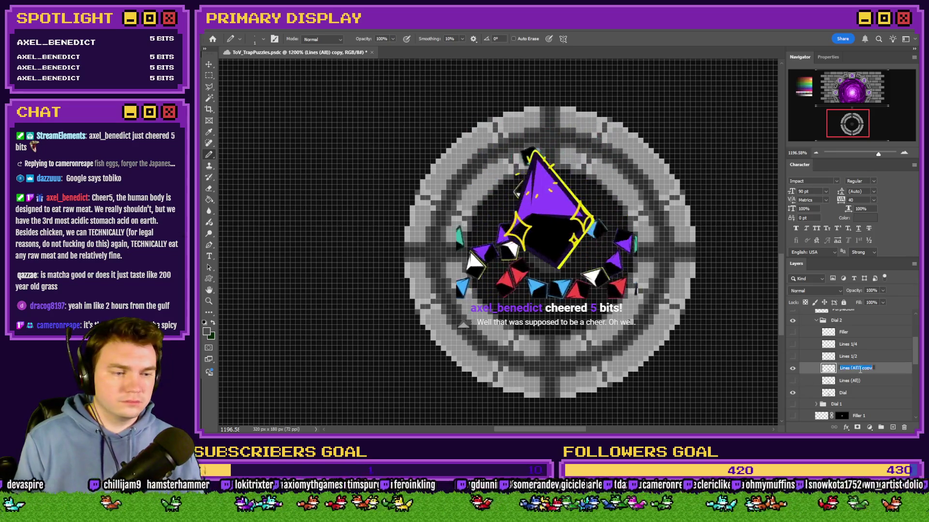
left_click_drag(850, 368, 893, 369)
type("3/4")
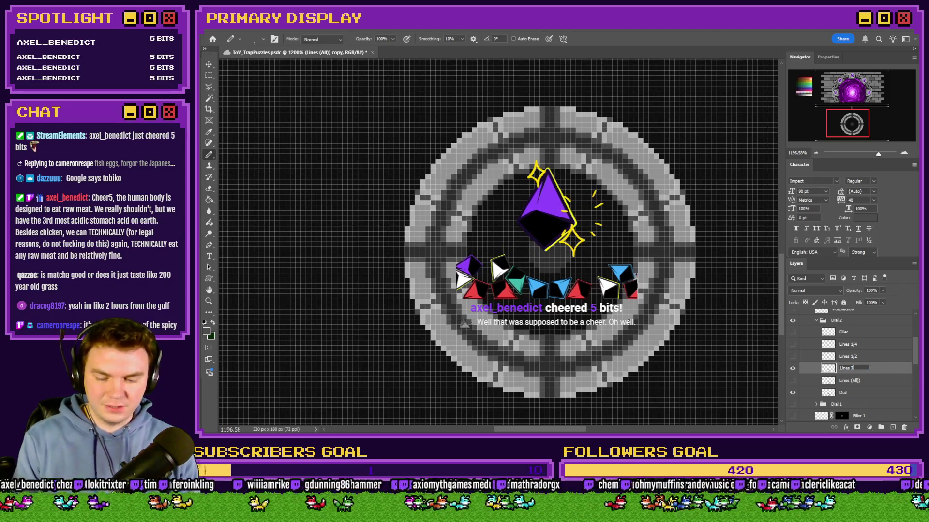
key("Return")
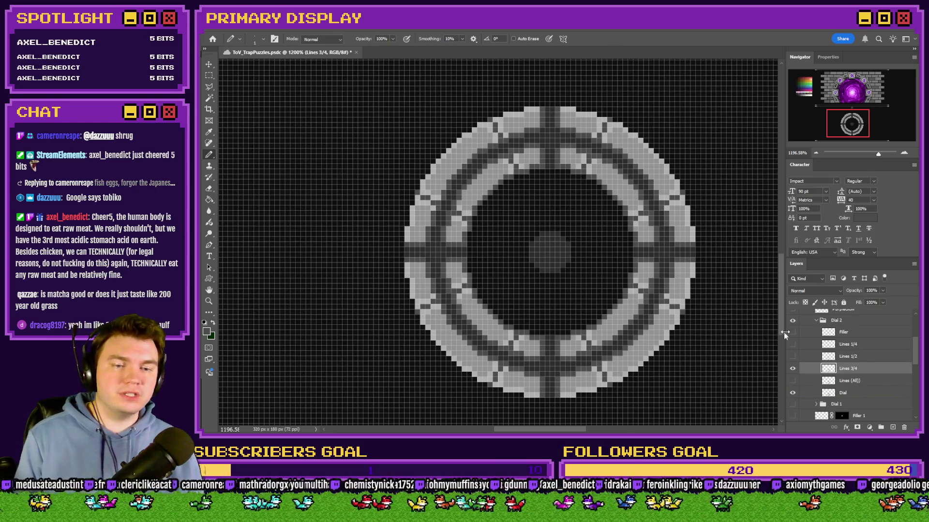
On Lines 3/4, erase the top-right dividers and right-band pixels, alternating Eraser and Pencil
left_click(209, 188)
mouse_move(608, 161)
left_mouse_down()
mouse_move(587, 144)
mouse_move(561, 184)
mouse_move(587, 167)
mouse_move(660, 189)
mouse_move(664, 212)
left_mouse_up()
left_click(627, 241)
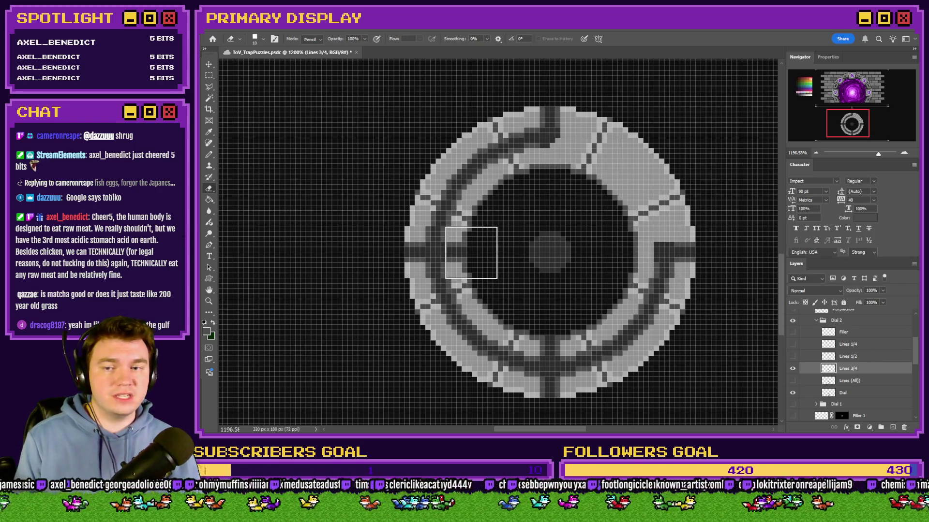
key("b")
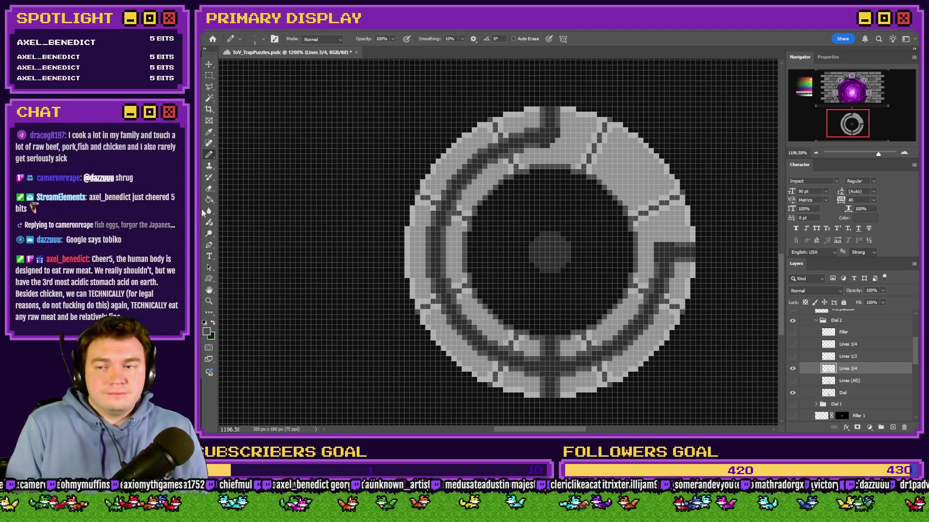
left_click(209, 189)
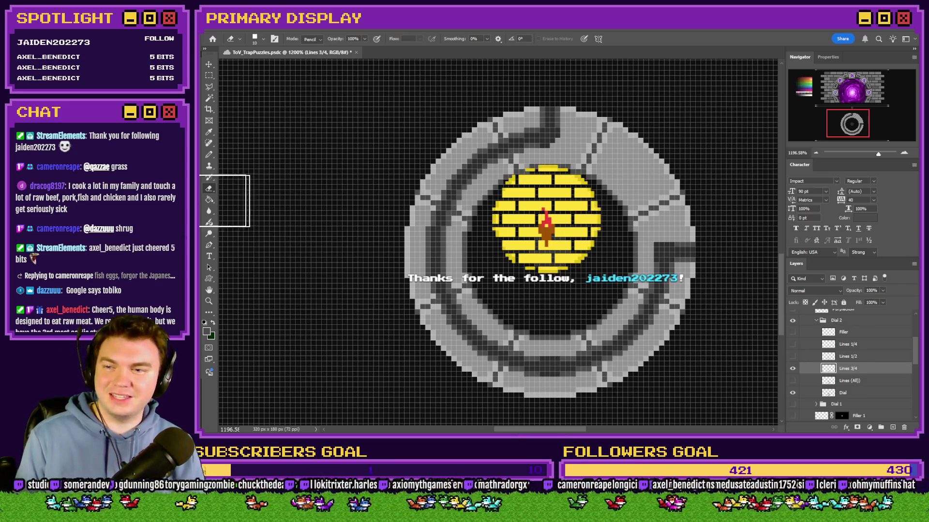
left_click(209, 156)
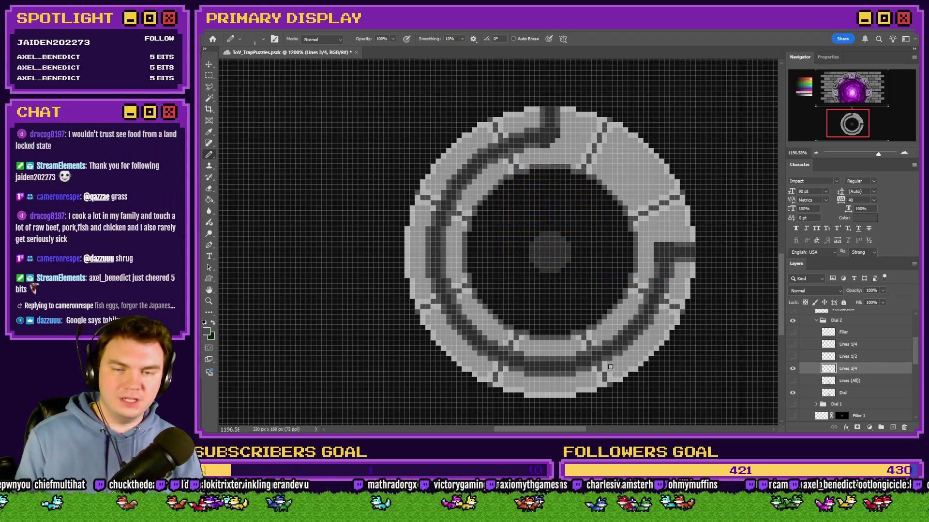
left_click(209, 189)
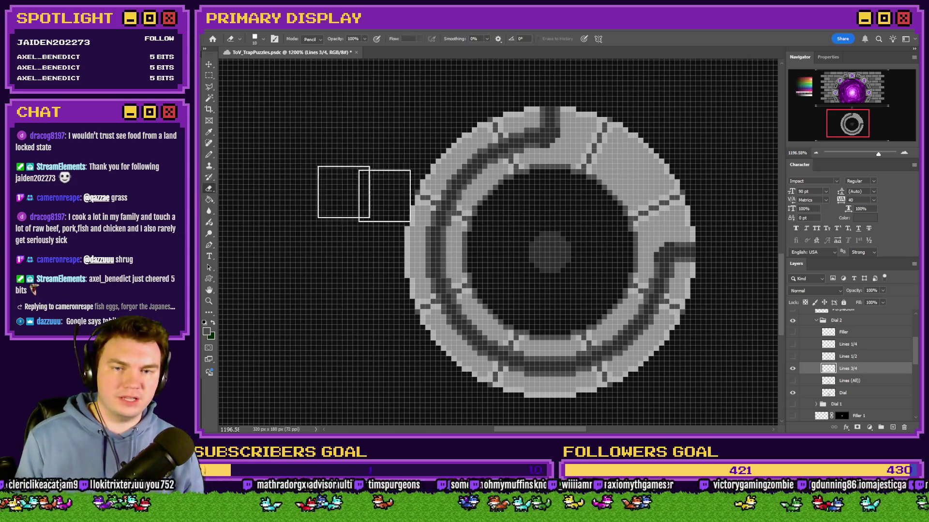
left_click(208, 155)
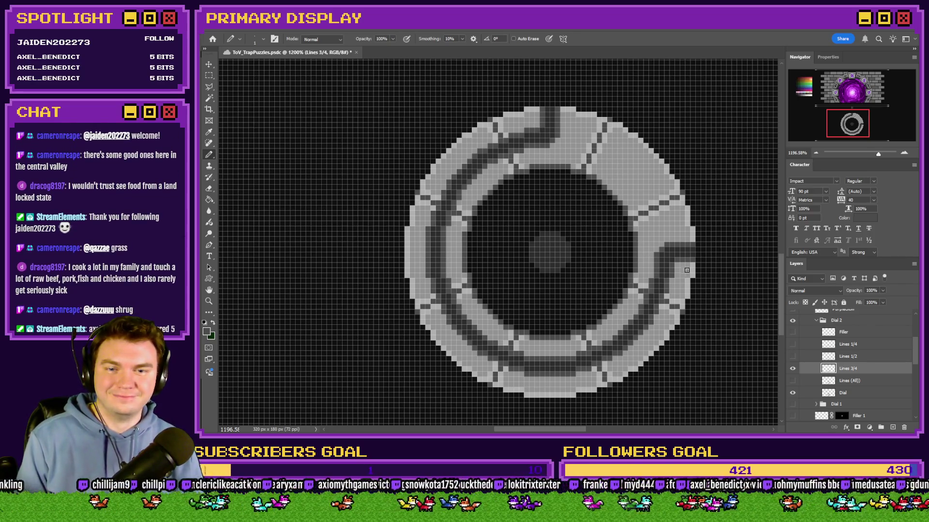
Paint three dark pixel rows extending the groove leftward and erase stray pixels at its end
scroll(687, 269, "up", 5)
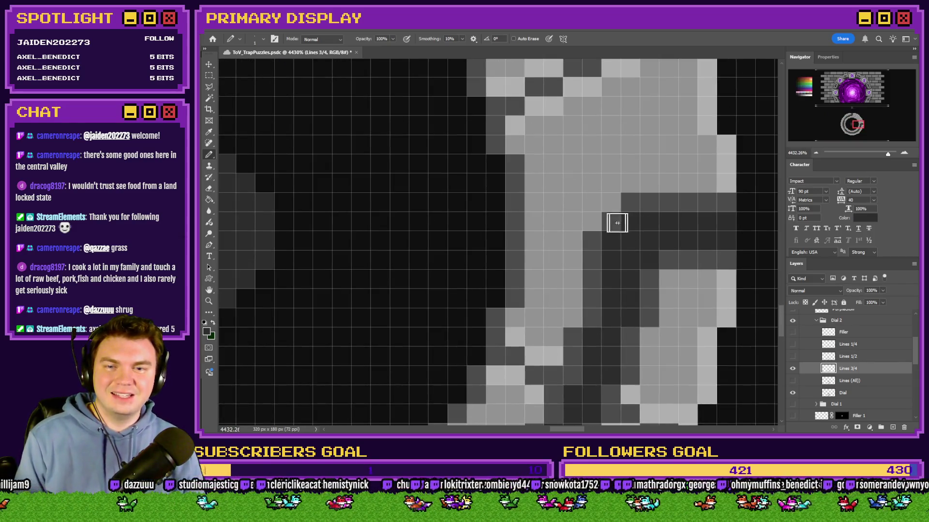
left_click_drag(617, 223, 514, 222)
left_click_drag(601, 243, 516, 240)
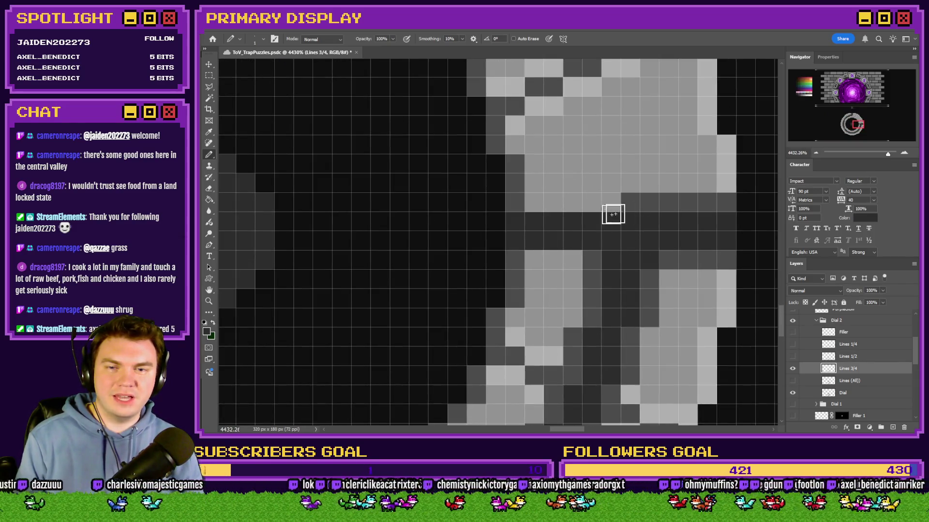
left_click_drag(617, 202, 514, 202)
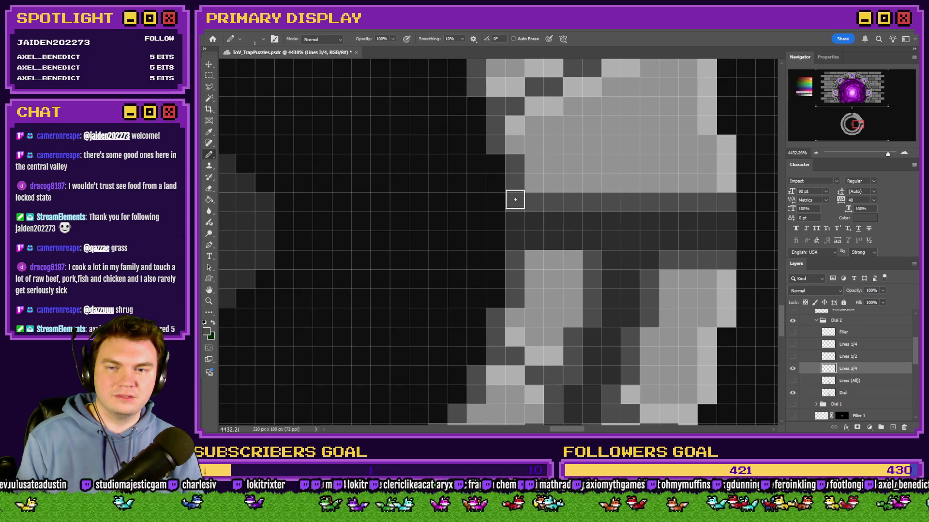
left_click(210, 189)
left_click(759, 237)
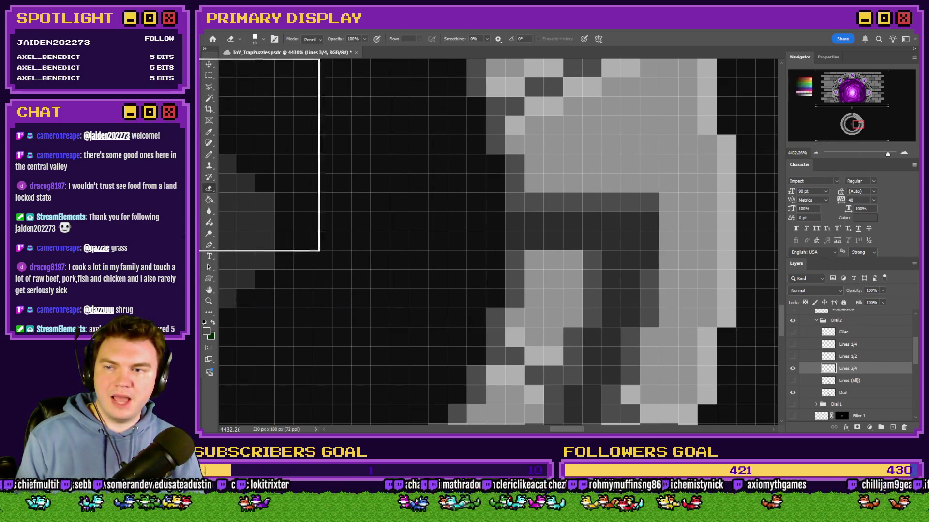
left_click(682, 123)
left_click(209, 155)
left_click(669, 241)
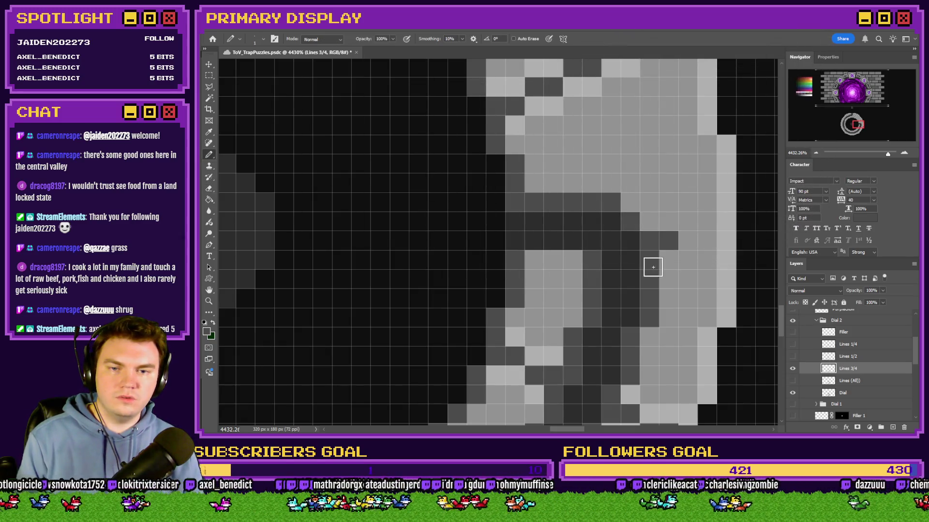
Zoom to review, then hide Lines 3/4 and Lines 1/2, leaving only Lines 1/4 visible
left_click(209, 189)
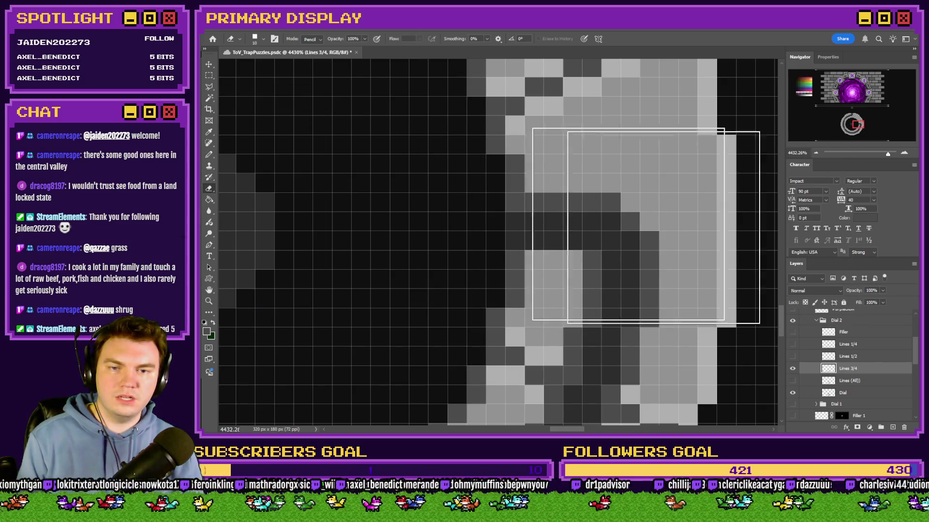
left_click(209, 75)
scroll(400, 191, "down", 10)
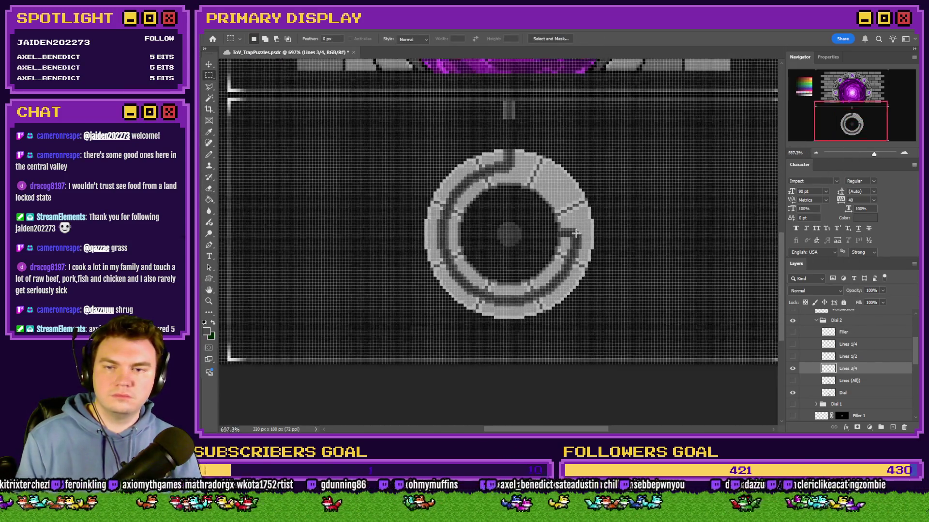
scroll(576, 233, "up", 6)
key("b")
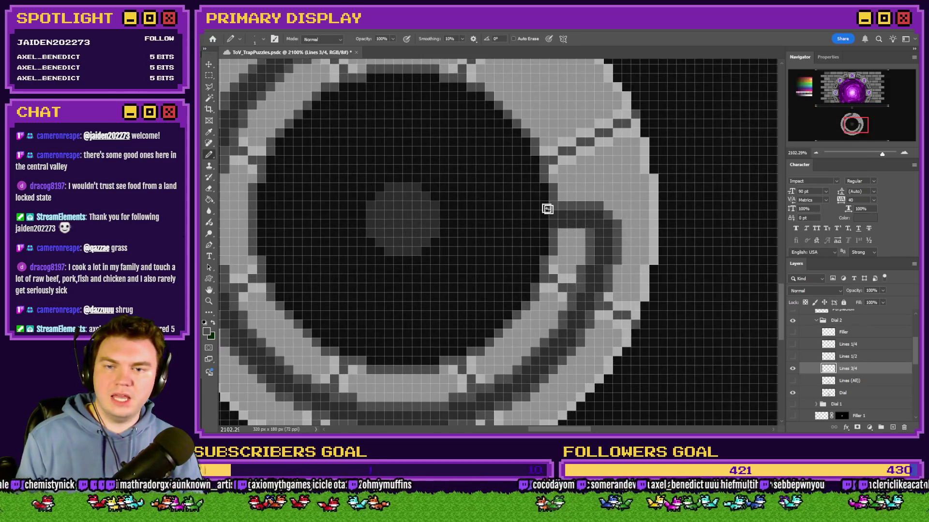
scroll(555, 266, "down", 5)
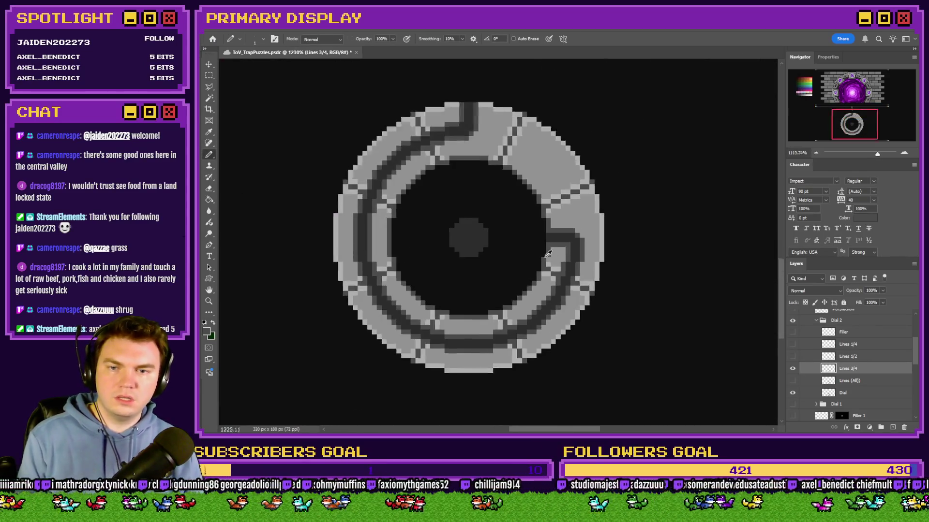
scroll(477, 241, "up", 2)
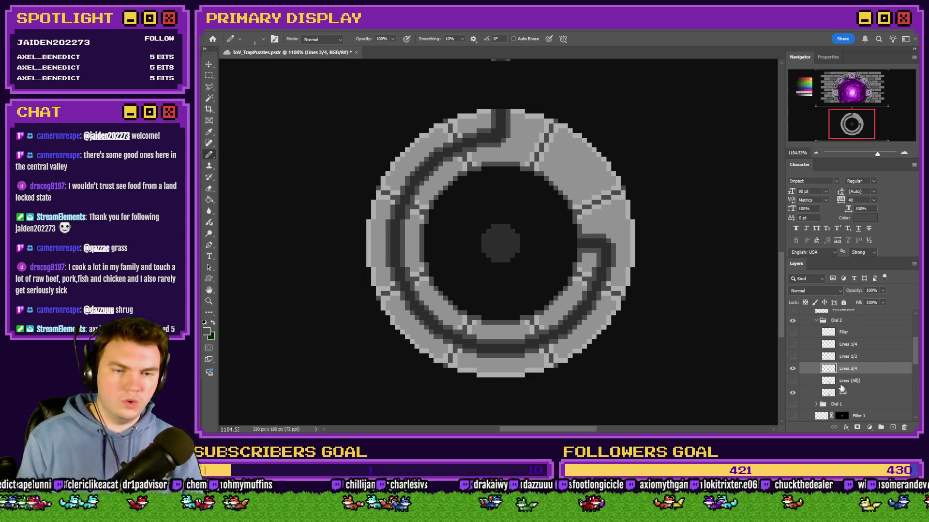
left_click(792, 368)
left_click(793, 356)
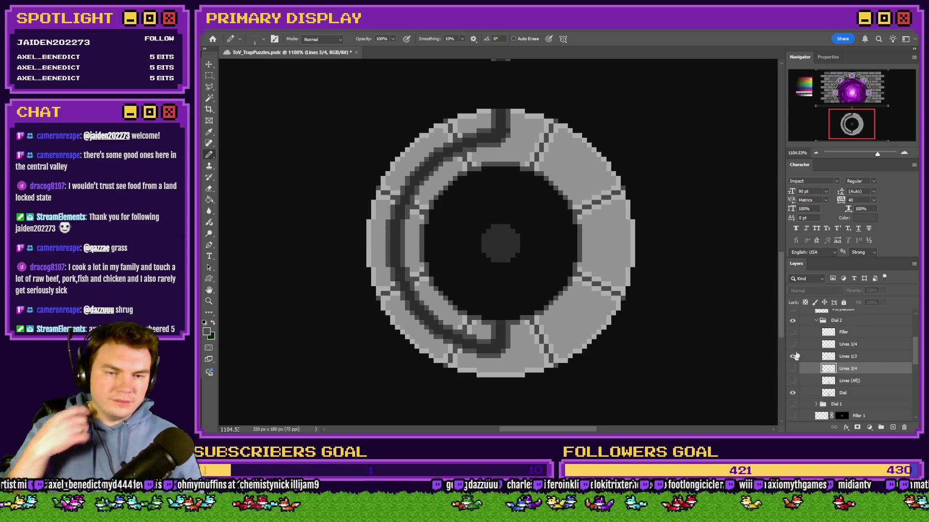
left_click(792, 344)
left_click(793, 357)
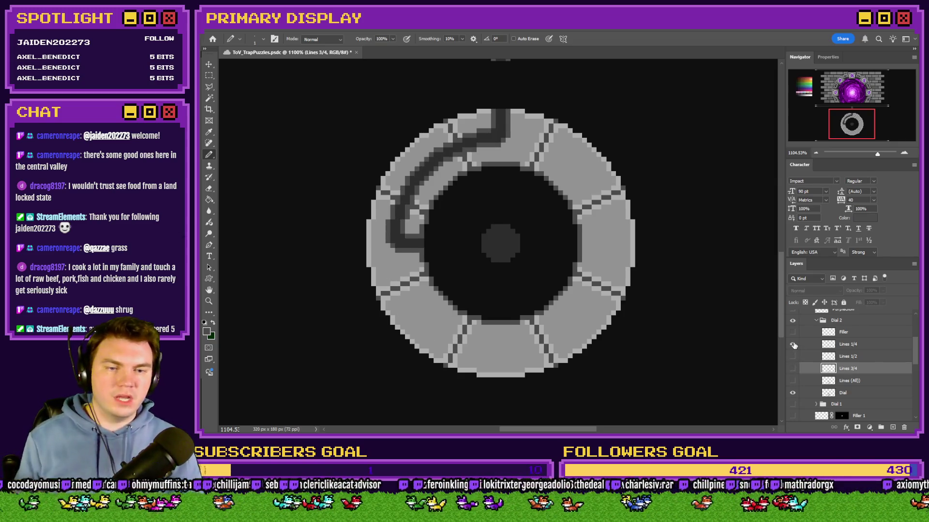
Collapse and hide Dial 2, show and expand Dial 3, and hide its magenta filler
left_click(793, 345)
left_click(792, 345)
left_click(817, 321)
left_click(816, 320)
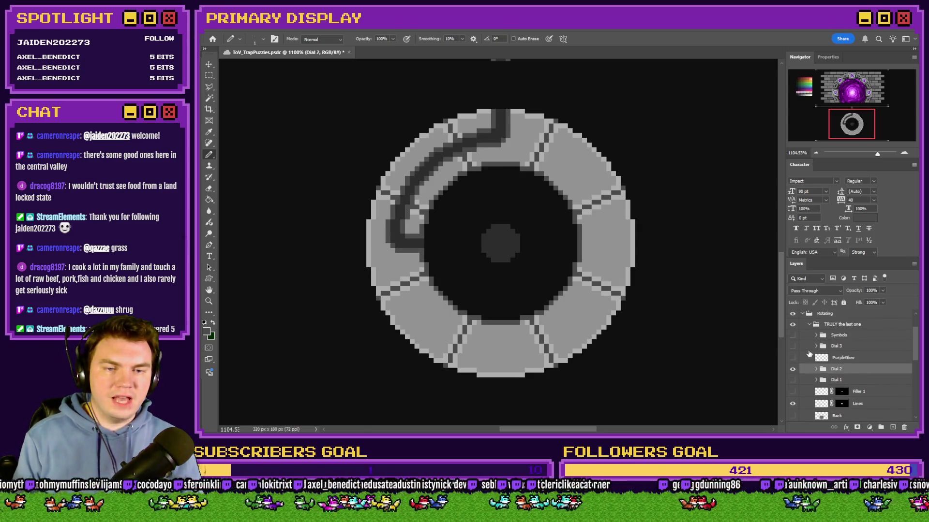
left_click(792, 370)
left_click(792, 346)
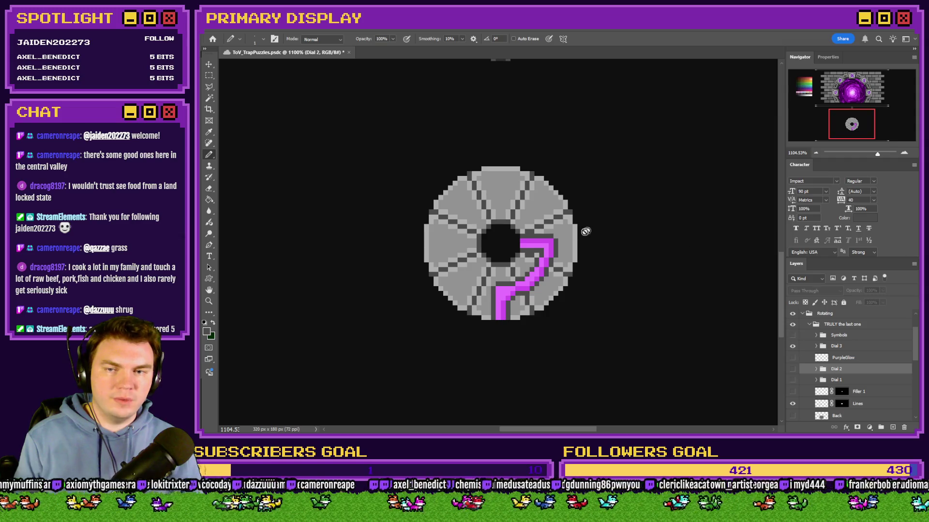
left_click(816, 346)
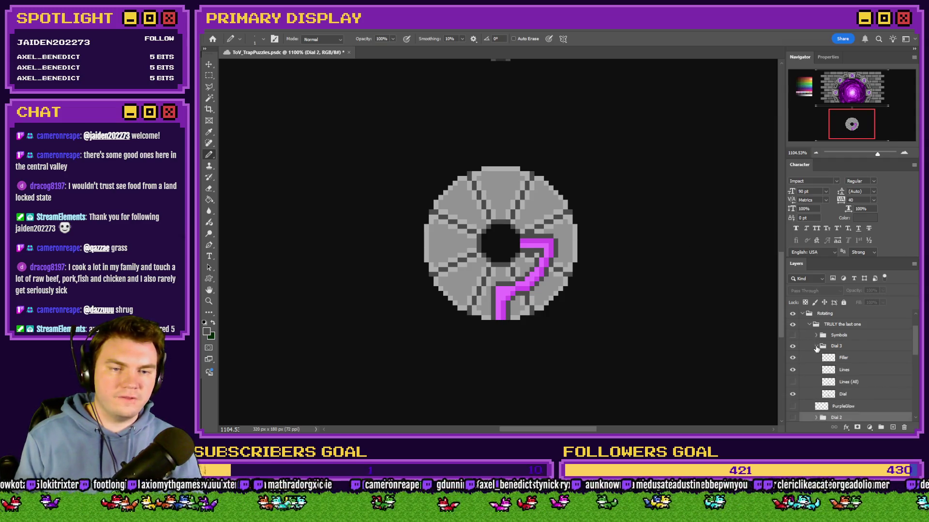
left_click(792, 358)
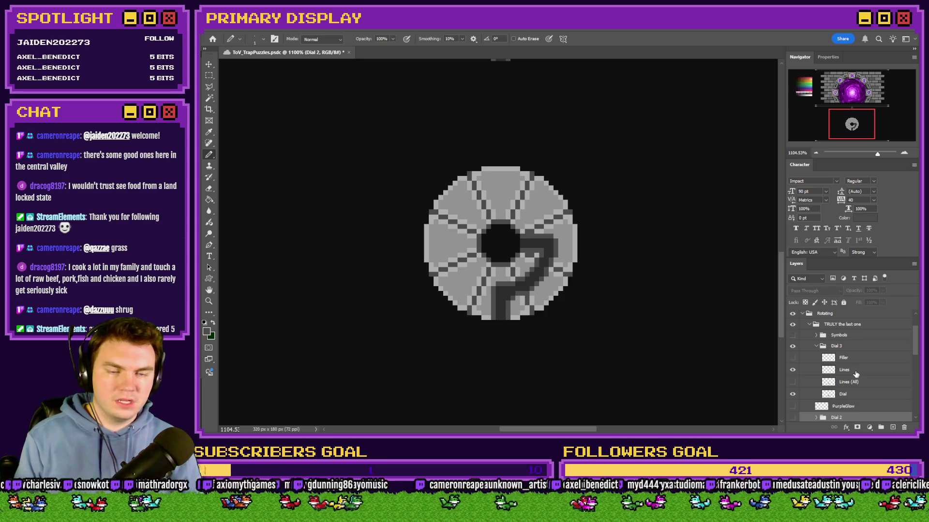
Rename Dial 3's Lines layer 'Lines 1/4' and duplicate Lines (All) as 'Lines 1/2'
double_click(854, 371)
type("/4")
key("Return")
left_click(868, 385)
key("ctrl+j")
double_click(853, 382)
type("Lines 1/2")
key("Return")
Compare Lines 1/2 against Lines 1/4, ending with Lines 1/4 shown and selected
left_click(792, 382)
left_click(792, 370)
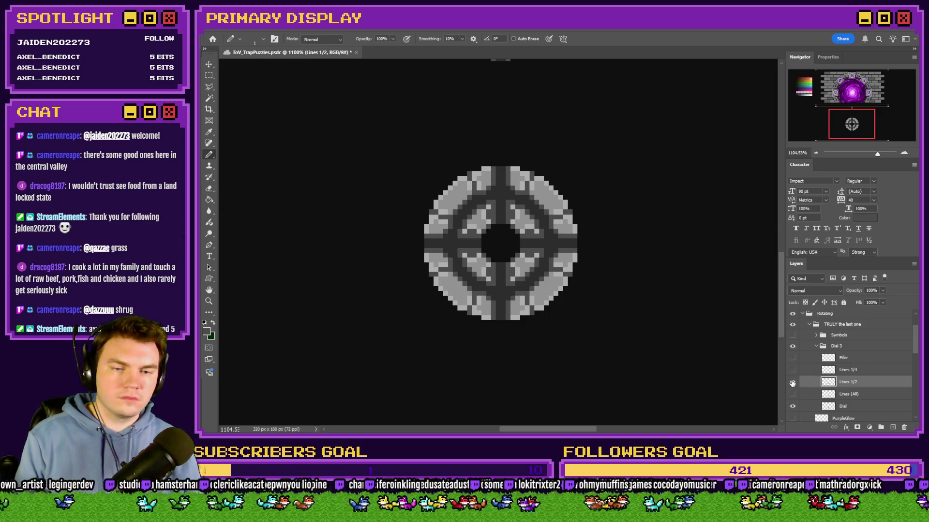
left_click(792, 382)
left_click(793, 369)
left_click(848, 369)
Rotate the Dial 3 group 180° with Free Transform
key("m")
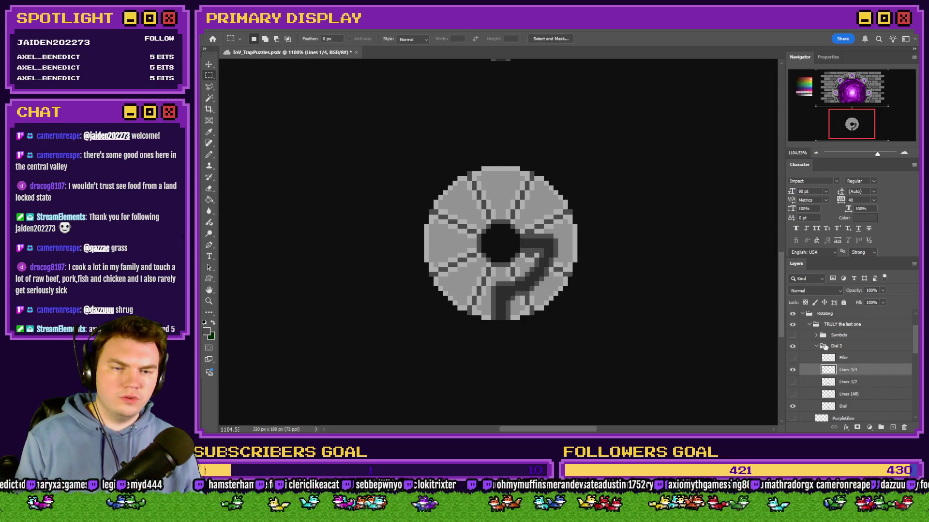
left_click(824, 346)
right_click(564, 241)
left_click(605, 327)
mouse_move(496, 139)
left_mouse_down()
mouse_move(555, 353)
mouse_move(535, 373)
left_mouse_up()
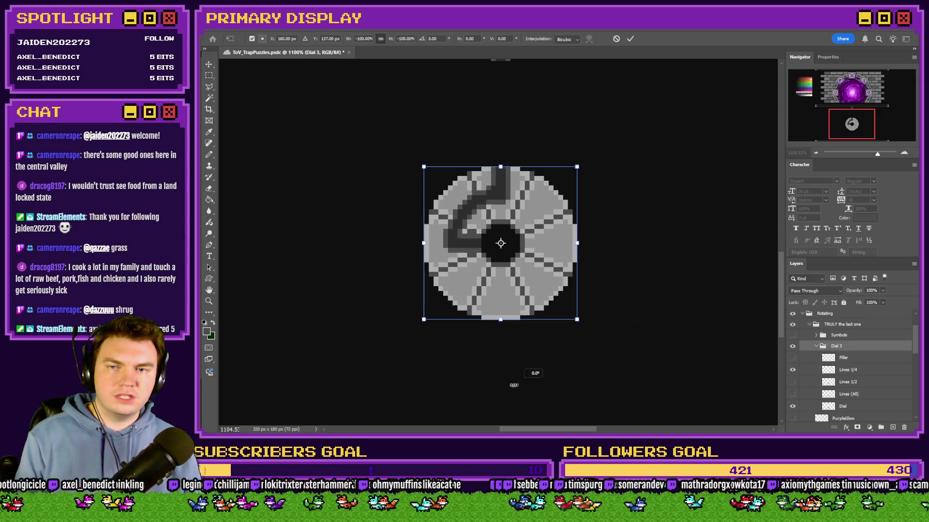
left_click(214, 76)
Display Lines 1/2 instead of Lines 1/4 and pick the Eraser
left_click(793, 382)
left_click(792, 369)
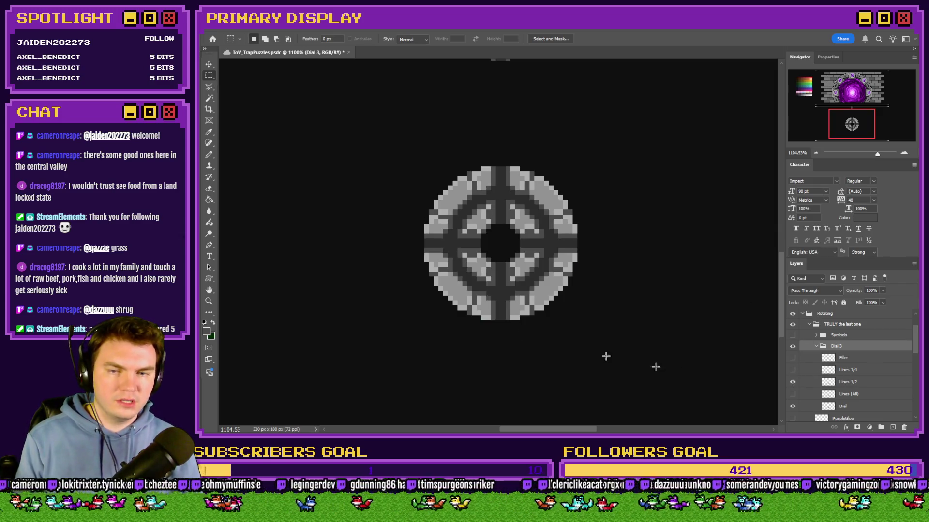
left_click(209, 189)
scroll(489, 230, "left", 1)
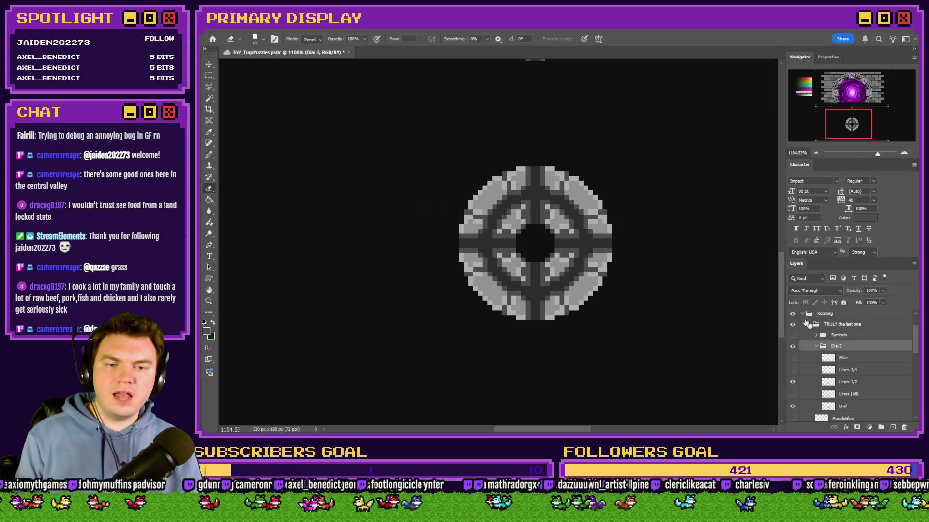
On Lines 1/2, erase dark pixels in the upper-right spoke and below the centre hole, then hide it
left_click(852, 382)
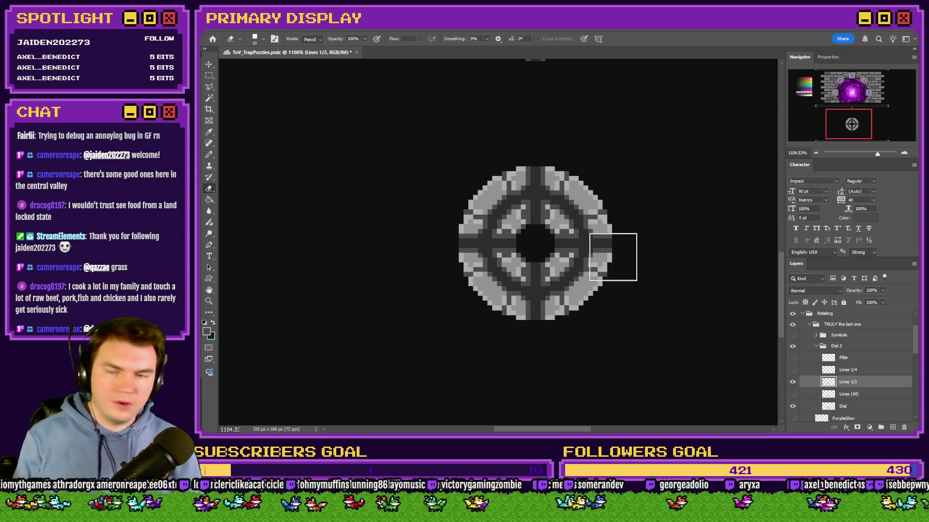
mouse_move(568, 195)
left_mouse_down()
mouse_move(549, 234)
mouse_move(580, 232)
mouse_move(628, 259)
mouse_move(599, 305)
left_mouse_up()
scroll(562, 225, "up", 2)
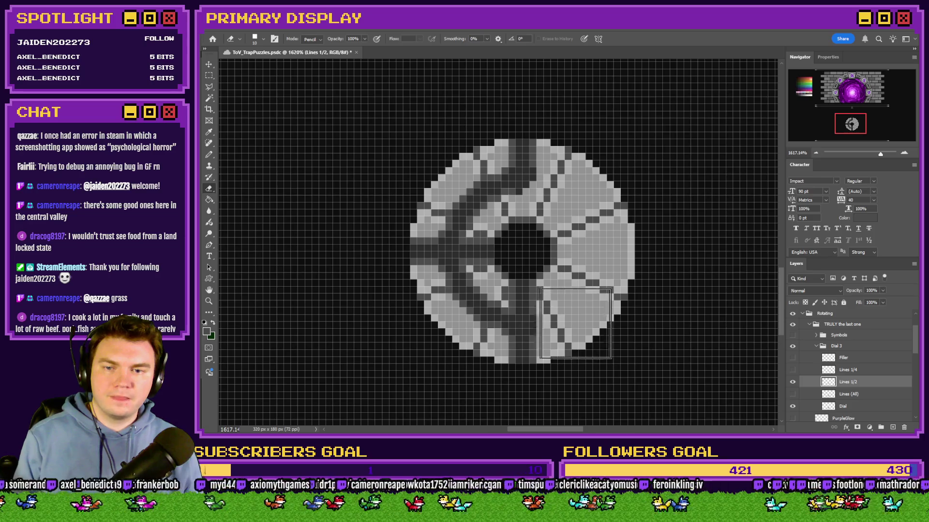
left_click_drag(536, 298, 544, 274)
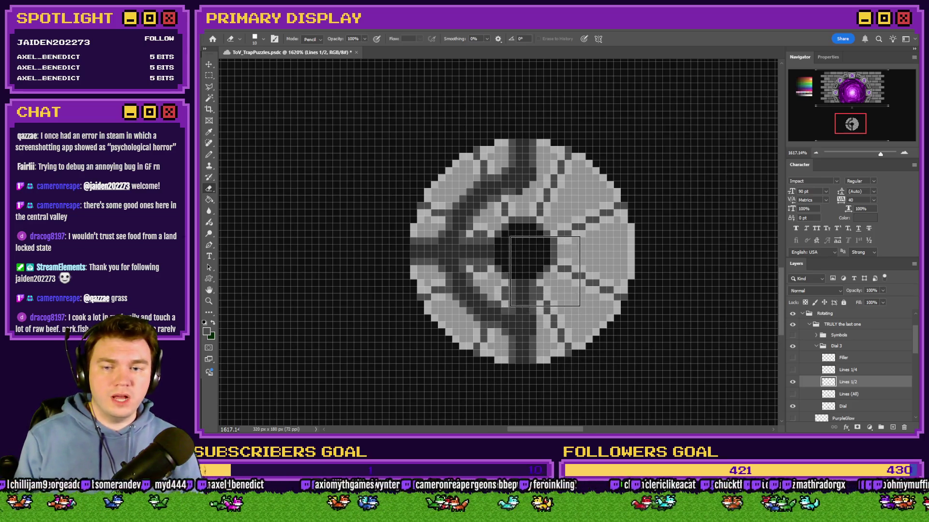
left_click(792, 381)
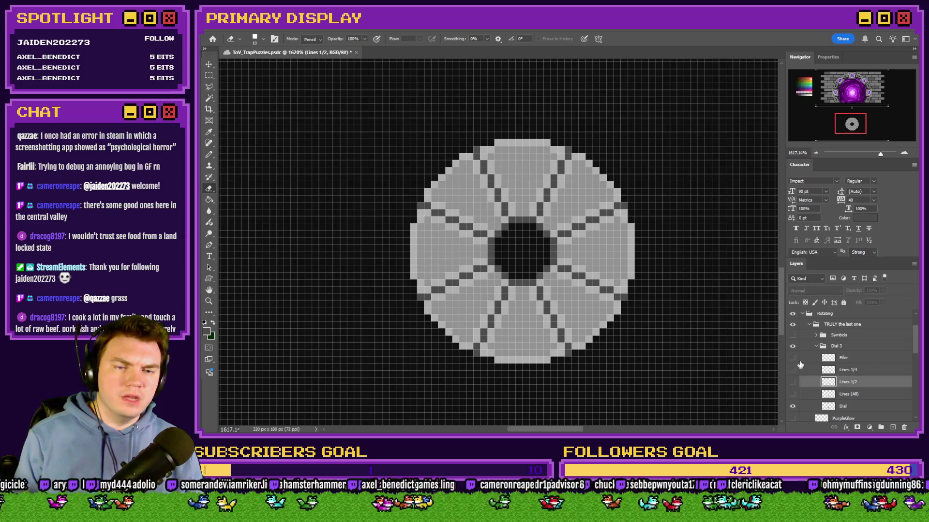
Collapse and hide Dial 3, then display Dial 2
left_click(811, 349)
left_click(815, 347)
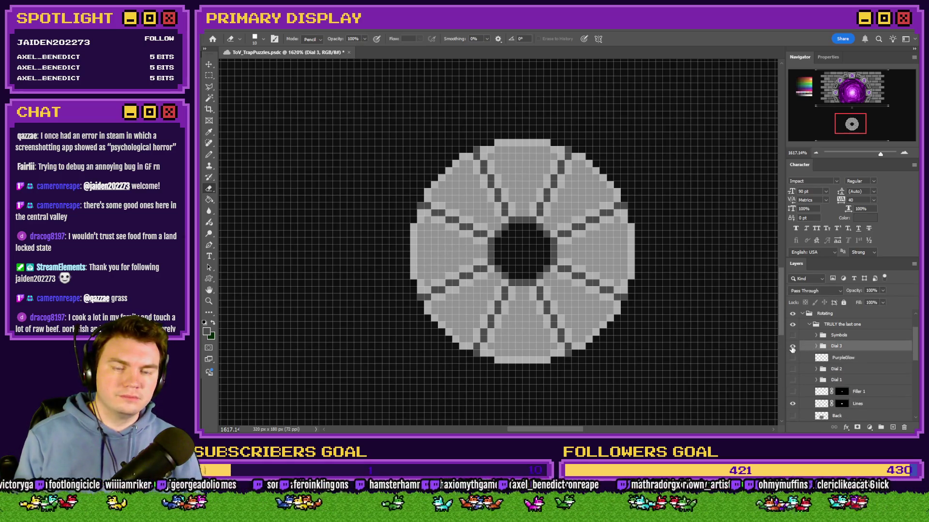
left_click(792, 347)
left_click(793, 369)
scroll(547, 290, "down", 3)
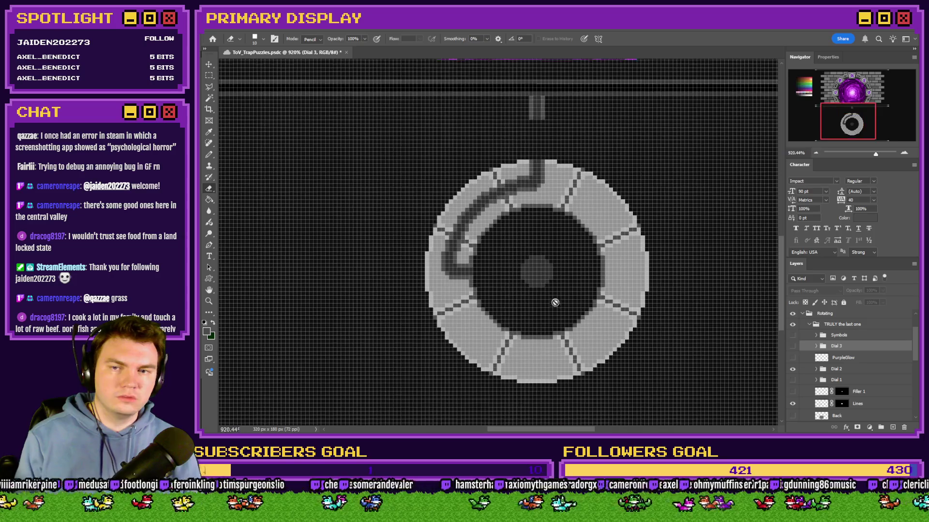
Expand Dial 2 and toggle its Lines 1/2 and Lines 1/4 layers, ending on Lines 1/4
left_click(816, 369)
left_click(792, 405)
left_click(792, 392)
left_click(793, 394)
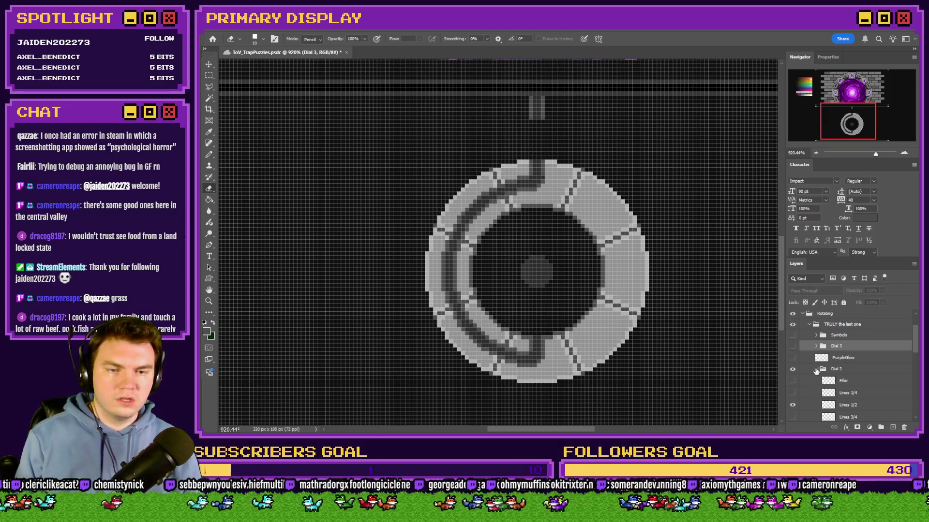
left_click(792, 405)
left_click(792, 393)
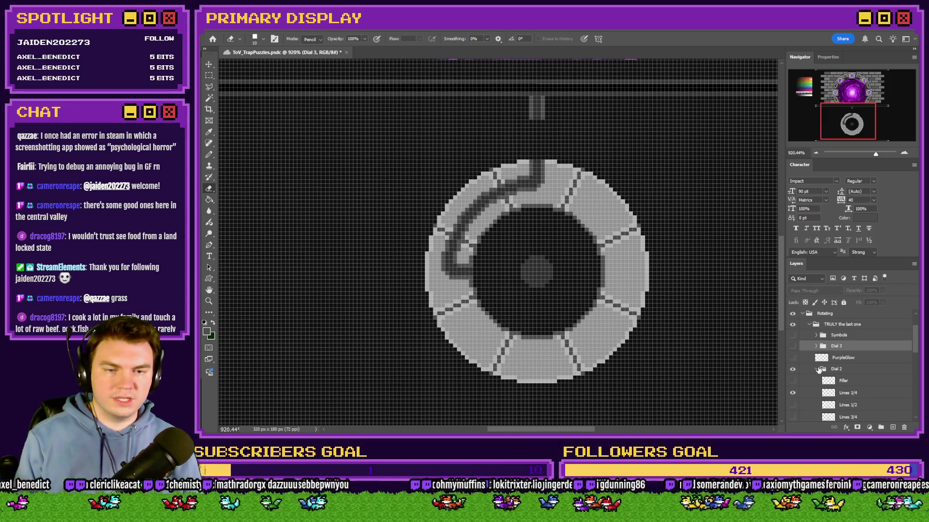
Collapse and hide Dial 2, then show and expand Dial 3 with its Lines 1/4 layer visible
left_click(816, 369)
left_click(792, 369)
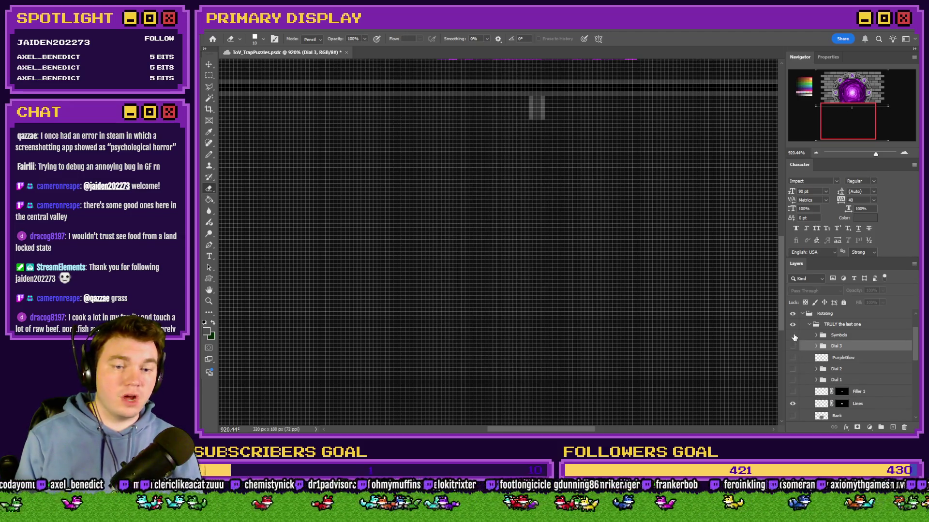
left_click(793, 346)
left_click(816, 347)
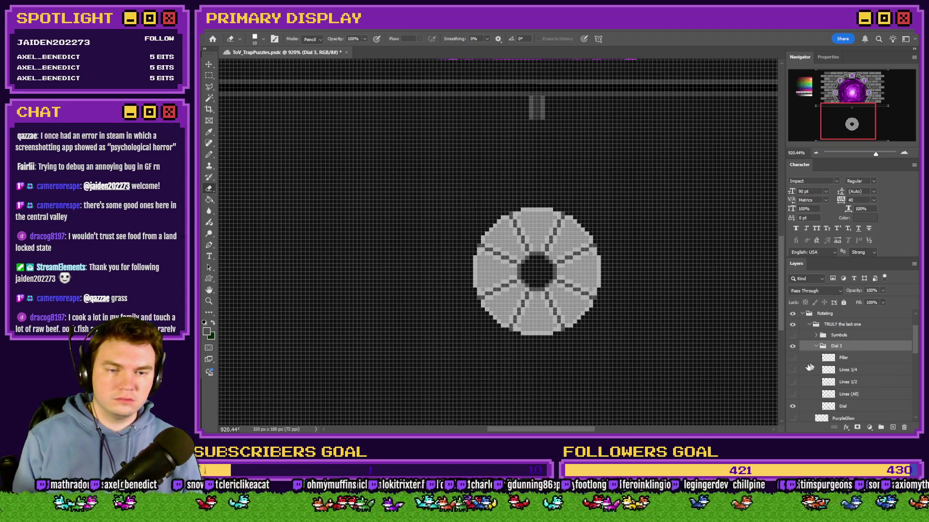
left_click(792, 370)
left_click(792, 371)
left_click(793, 382)
left_click(843, 383)
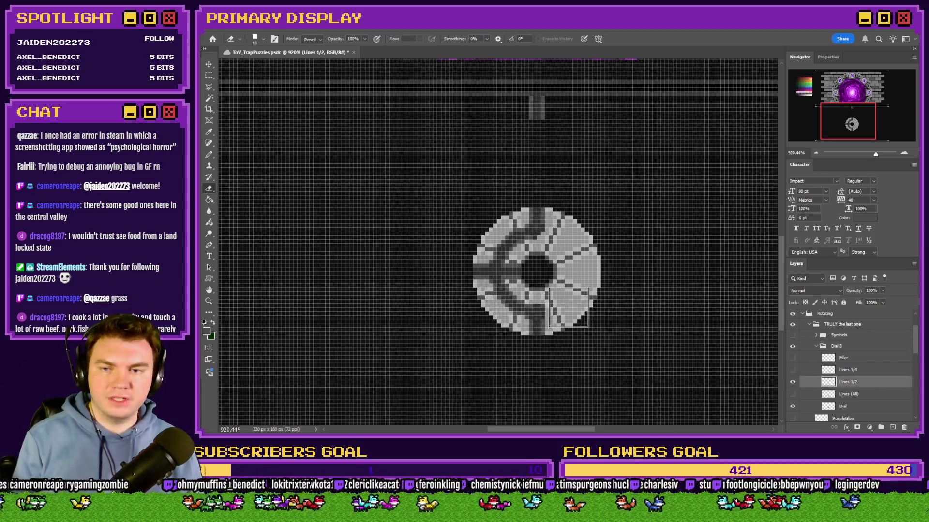
scroll(527, 311, "up", 3)
scroll(421, 244, "up", 2)
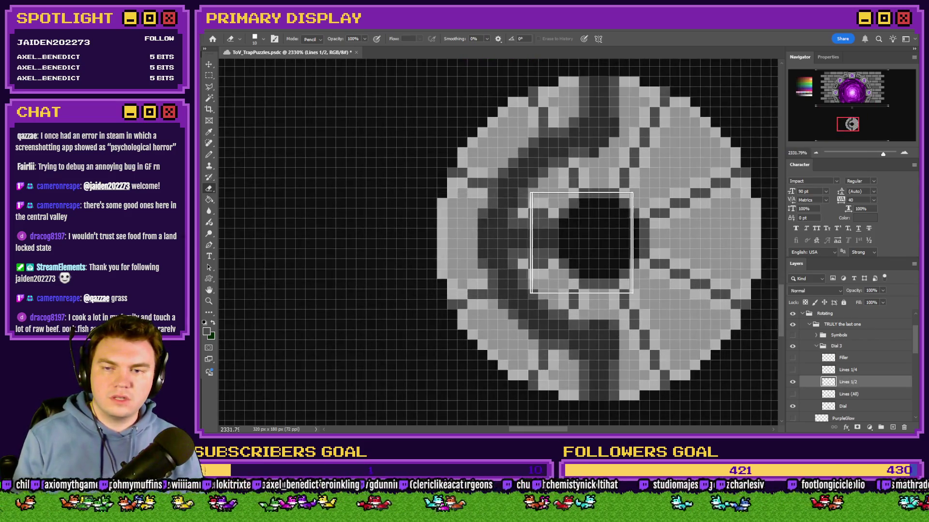
right_click(596, 250)
left_click(658, 368)
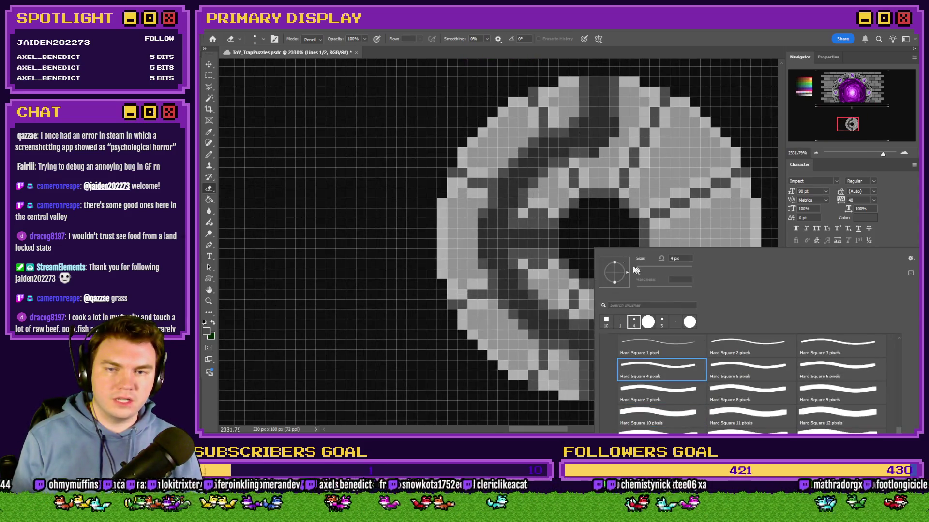
left_click(537, 249)
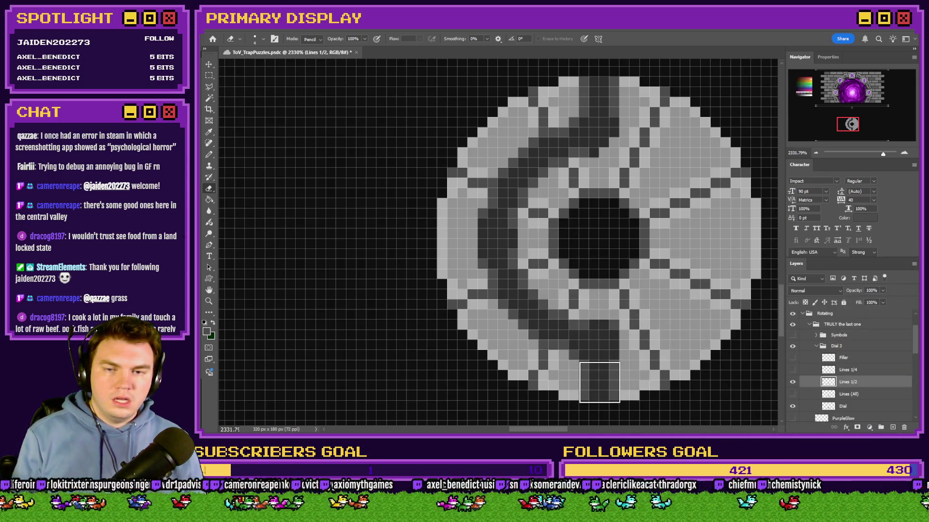
left_click_drag(600, 382, 629, 365)
left_click(209, 155)
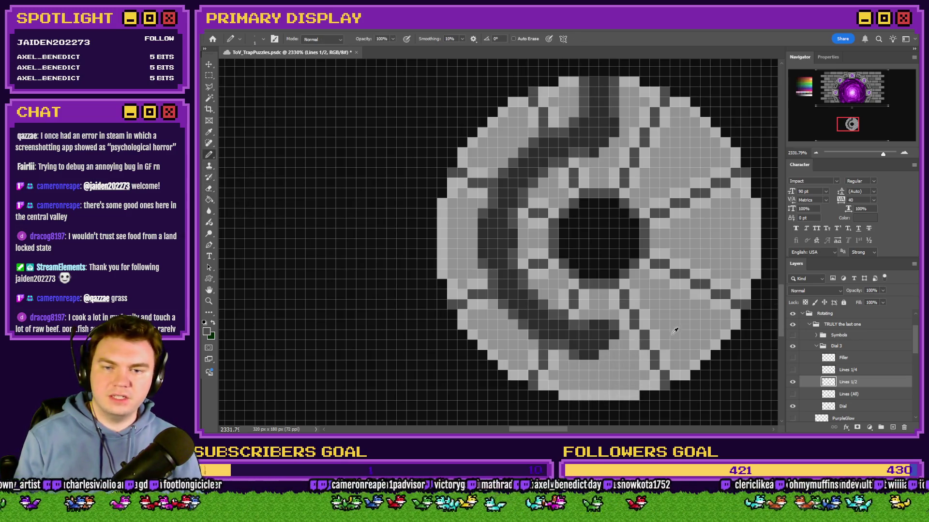
scroll(675, 331, "up", 2)
mouse_move(527, 318)
left_mouse_down()
mouse_move(531, 259)
mouse_move(576, 303)
mouse_move(580, 257)
left_mouse_up()
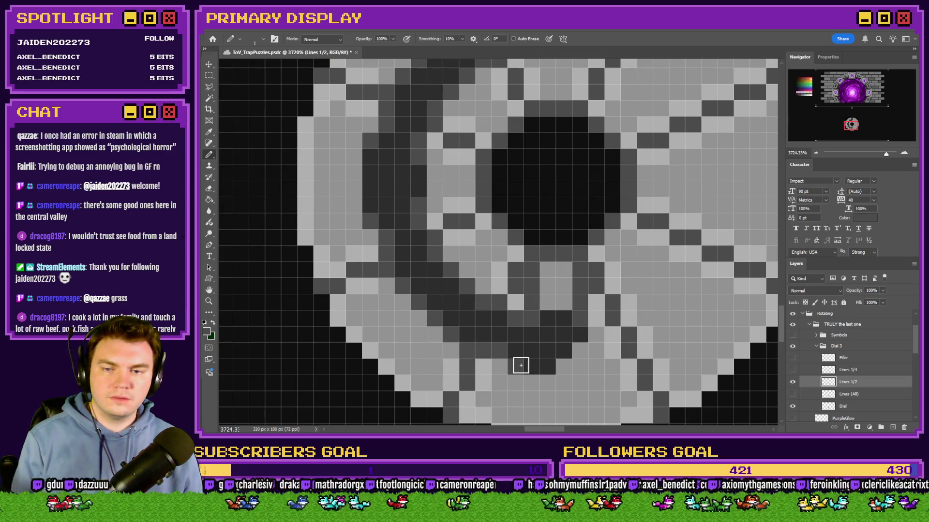
mouse_move(545, 314)
left_mouse_down()
mouse_move(562, 294)
mouse_move(566, 325)
left_mouse_up()
scroll(565, 326, "down", 6)
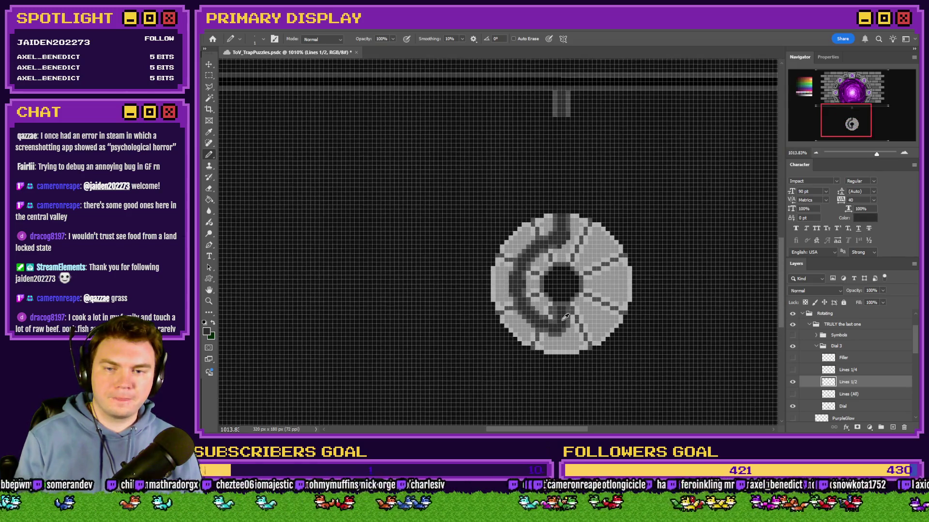
scroll(562, 319, "up", 3)
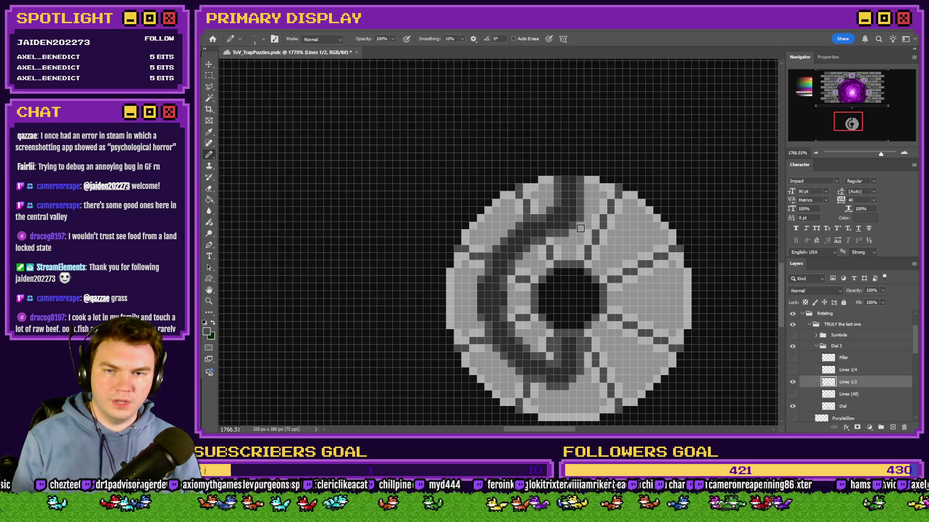
scroll(584, 227, "down", 3)
scroll(532, 271, "up", 6)
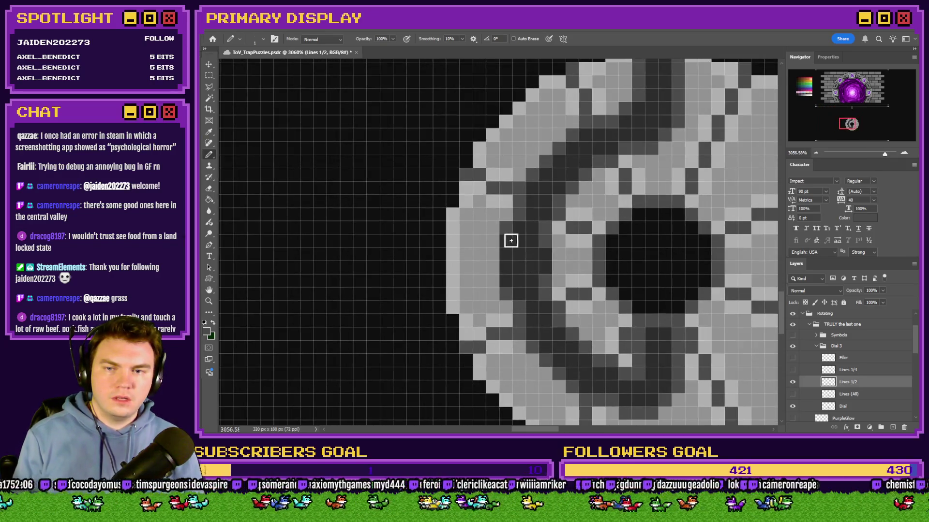
scroll(547, 271, "down", 4)
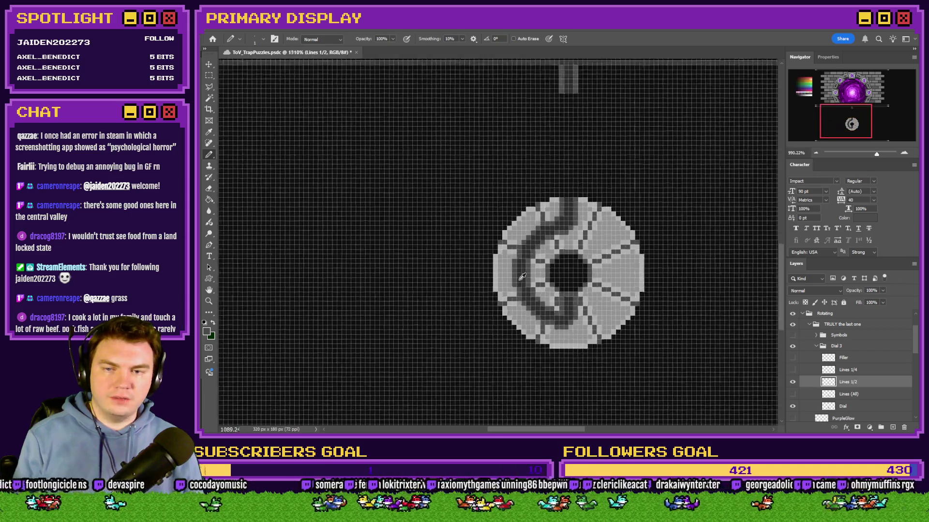
scroll(556, 271, "up", 1)
scroll(580, 312, "up", 3)
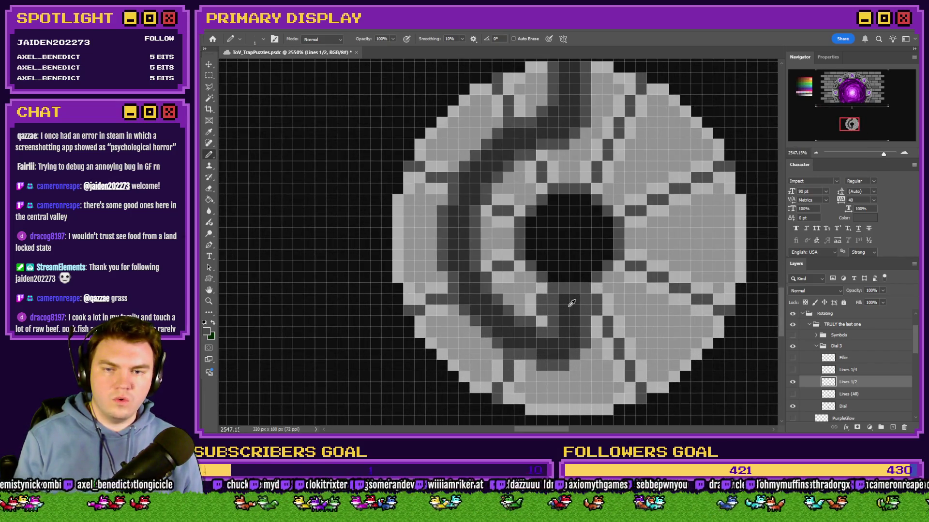
scroll(572, 327, "down", 2)
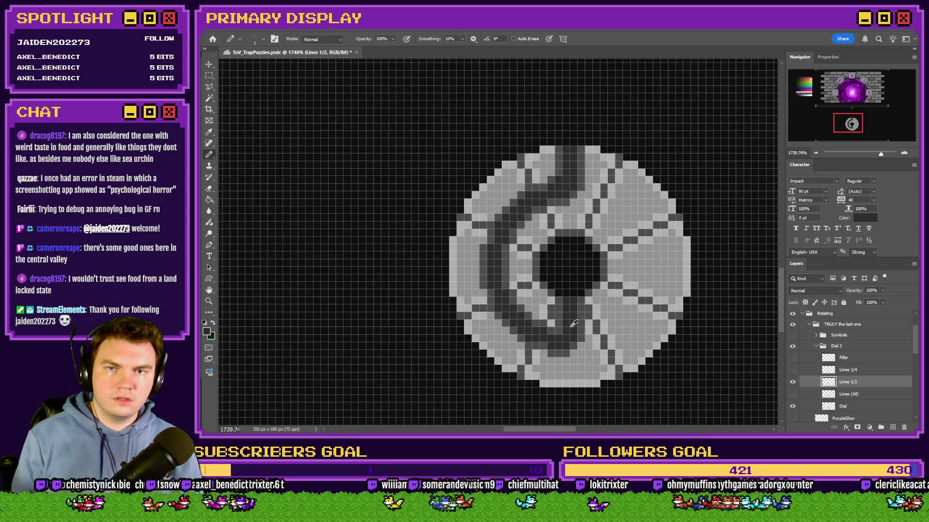
scroll(574, 321, "down", 1)
scroll(575, 324, "up", 2)
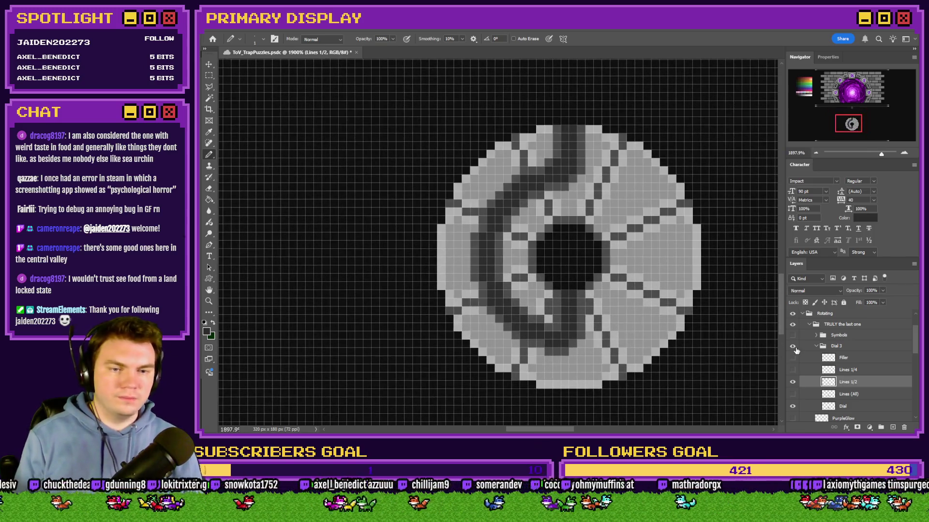
left_click(825, 395)
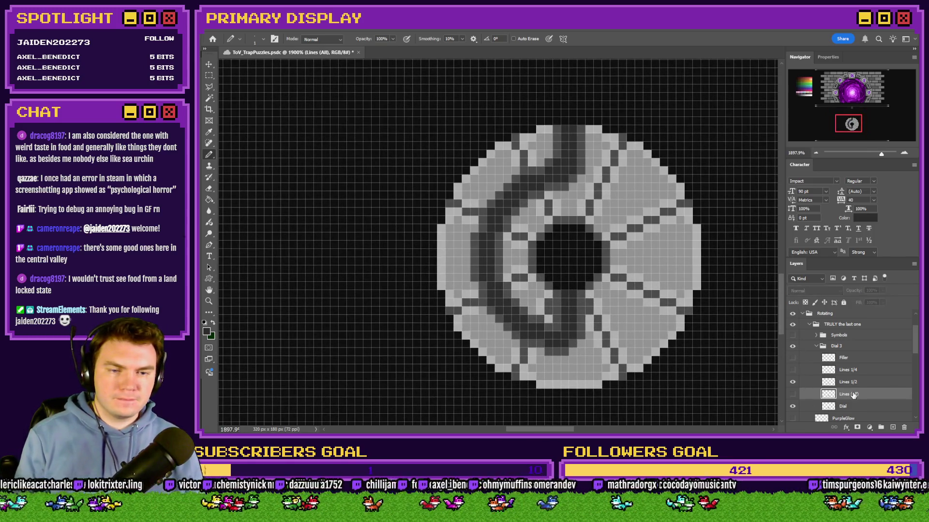
Duplicate Lines (All), show the copy and rename it 'Lines 3/4'
key("ctrl+j")
left_click(793, 395)
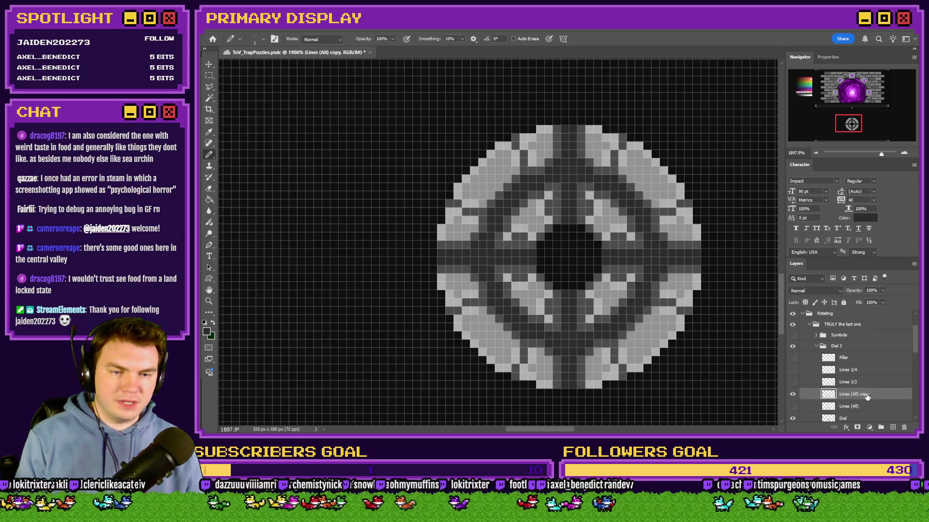
double_click(857, 394)
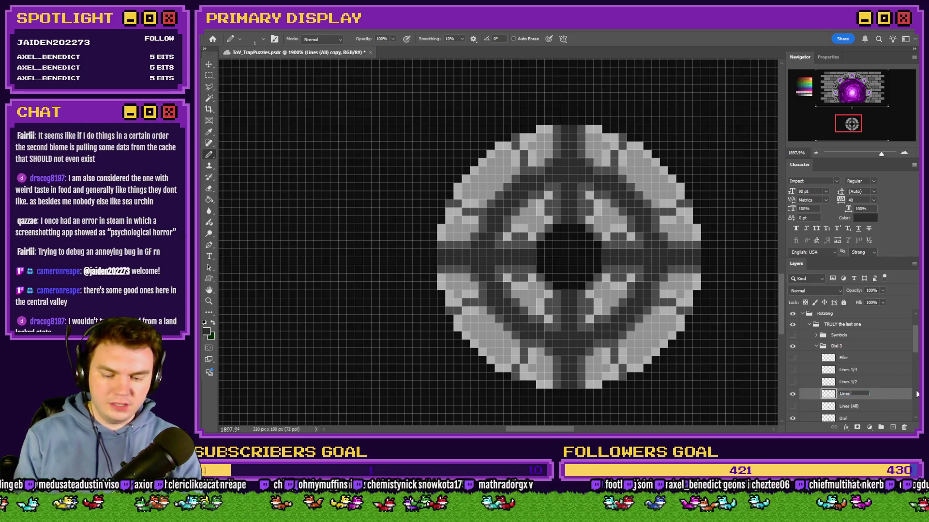
type("3/4")
key("Return")
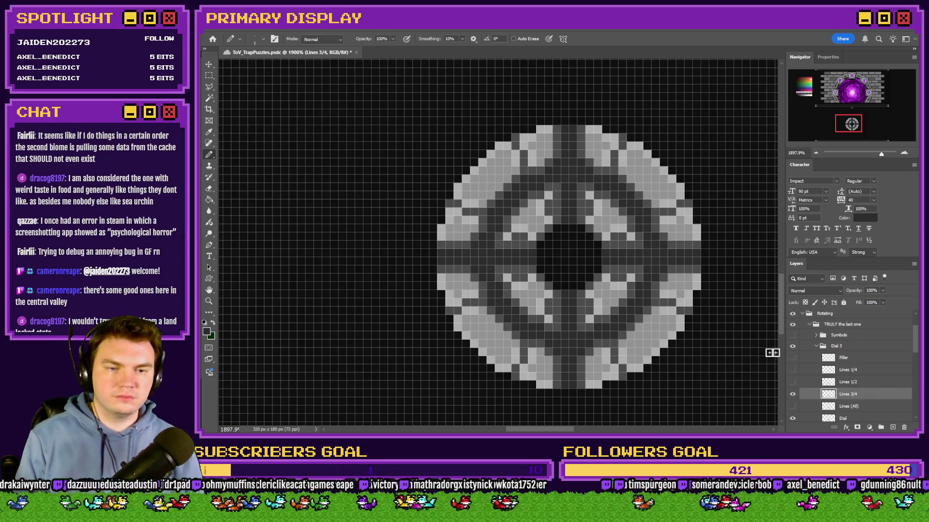
Erase dark lines across the ring's upper right, bottom, left band and above the hole
left_click(210, 190)
scroll(494, 226, "down", 1)
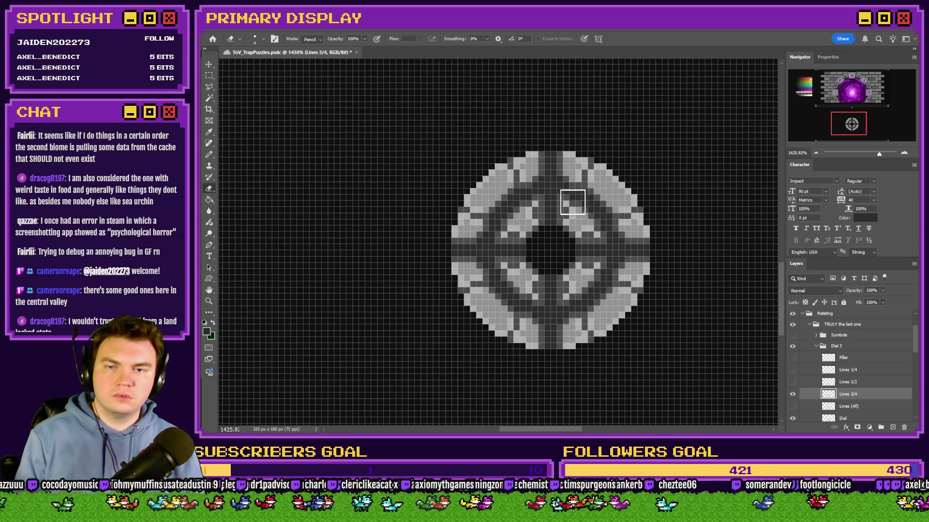
mouse_move(585, 202)
left_mouse_down()
mouse_move(639, 246)
mouse_move(644, 286)
left_mouse_up()
left_click_drag(558, 346, 551, 286)
mouse_move(477, 276)
left_mouse_down()
mouse_move(461, 250)
mouse_move(512, 249)
mouse_move(504, 277)
left_mouse_up()
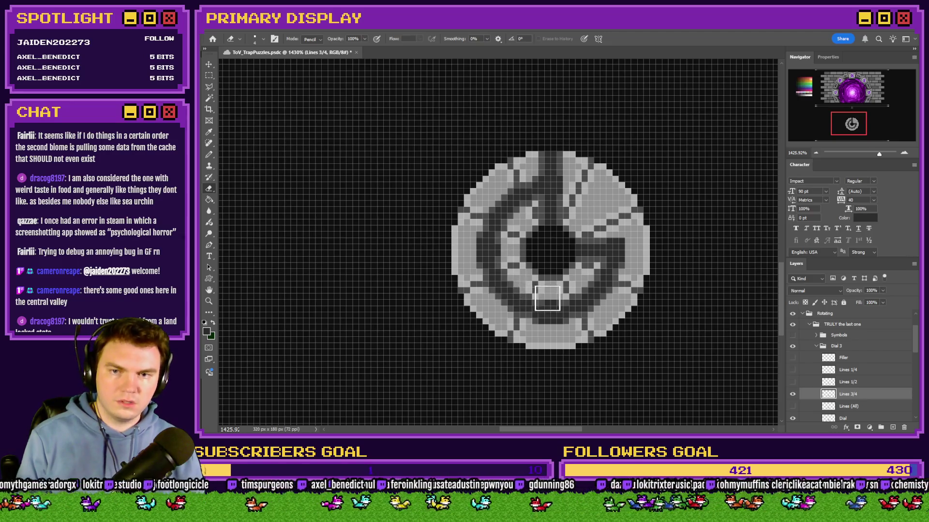
scroll(549, 298, "up", 2)
left_click_drag(560, 178, 578, 156)
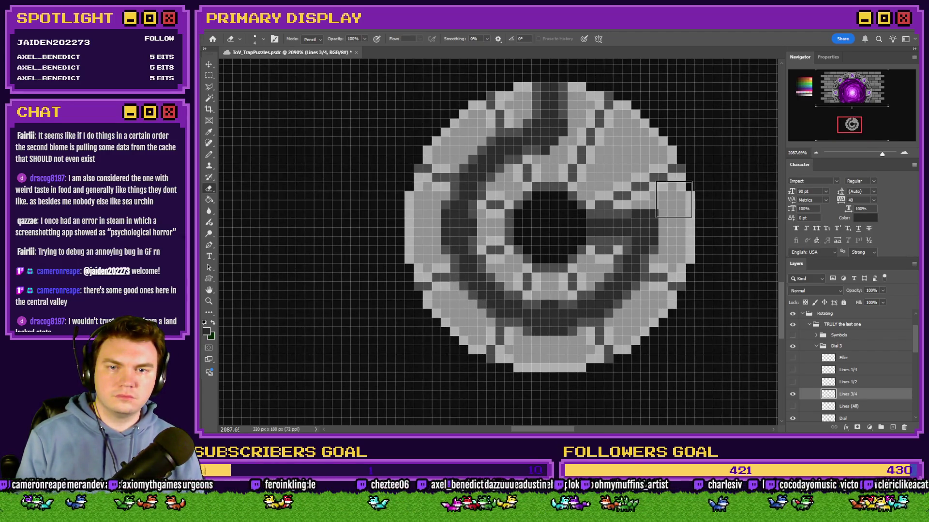
Switch to the Pencil and sample the ring's grey colour, zooming to inspect
left_click(209, 155)
left_click(530, 150, "alt")
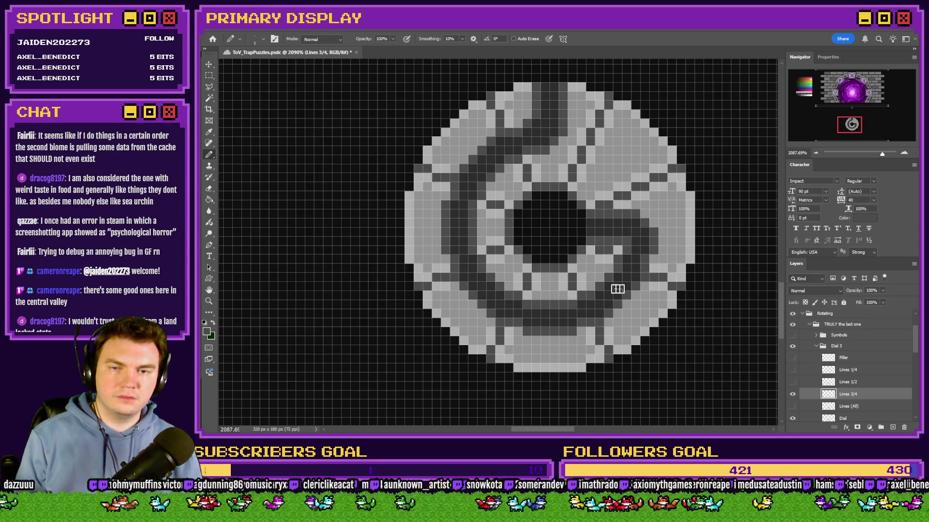
scroll(616, 288, "down", 8)
scroll(596, 280, "up", 2)
scroll(595, 280, "down", 2)
scroll(599, 282, "up", 2)
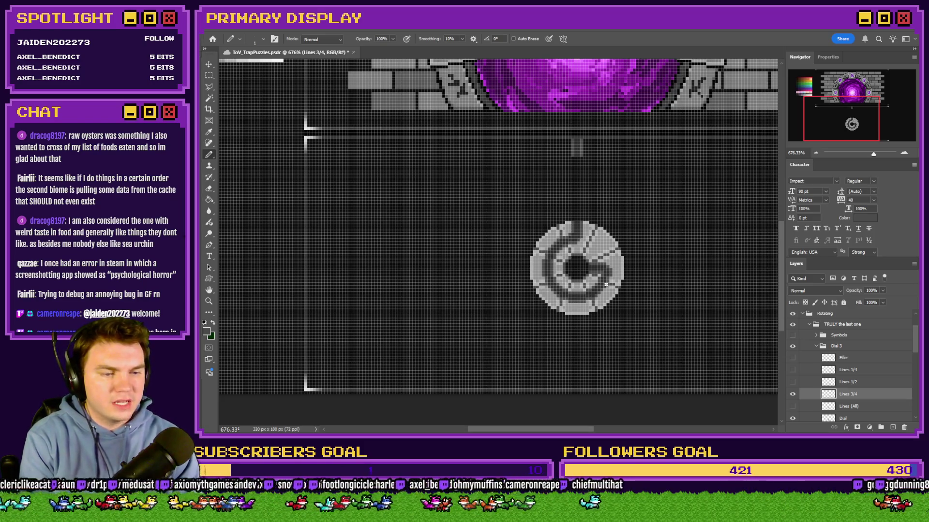
Save ToV_TrapPuzzles.psd with Ctrl+S
key("ctrl+s")
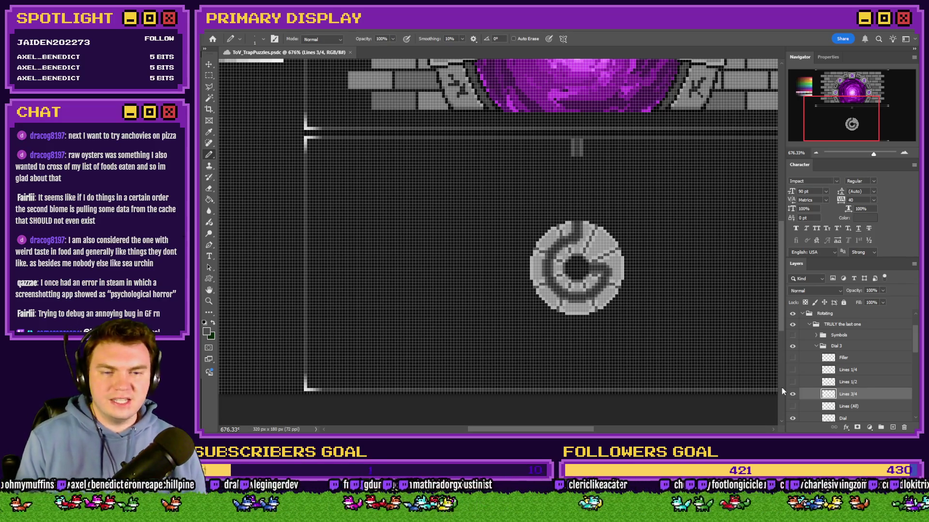
Compare Dial 3's quarter-, half- and three-quarter-turn lines, leaving the quarter-turn lines shown
left_click(792, 396)
left_click(793, 371)
left_click(792, 371)
left_click(792, 383)
left_click(792, 383)
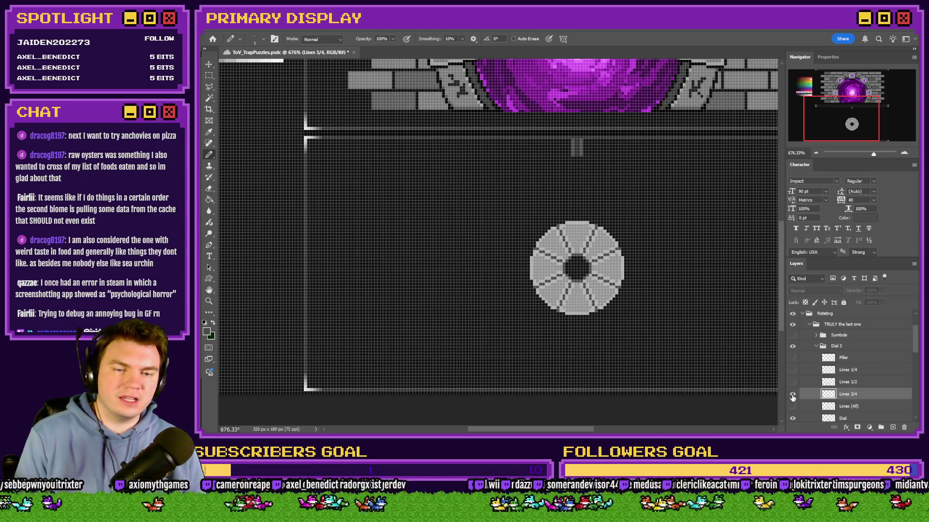
left_click(793, 396)
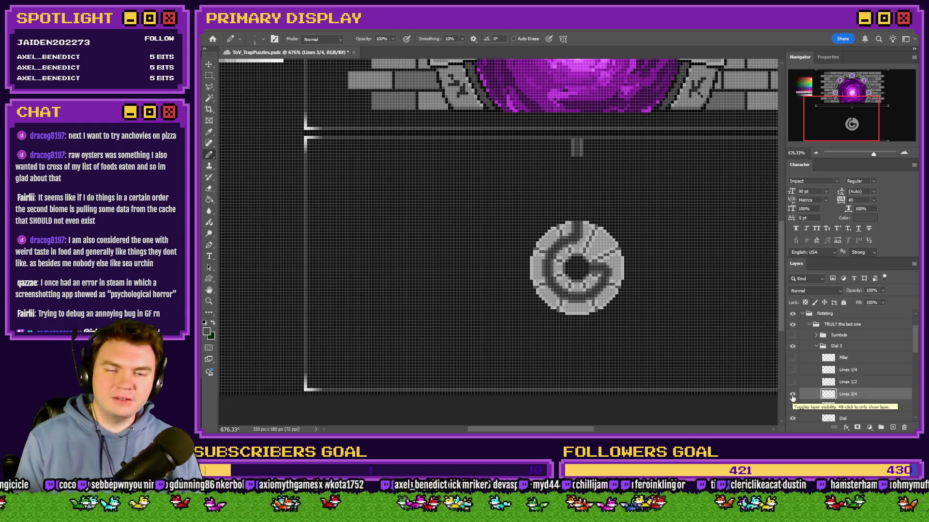
left_click(792, 396)
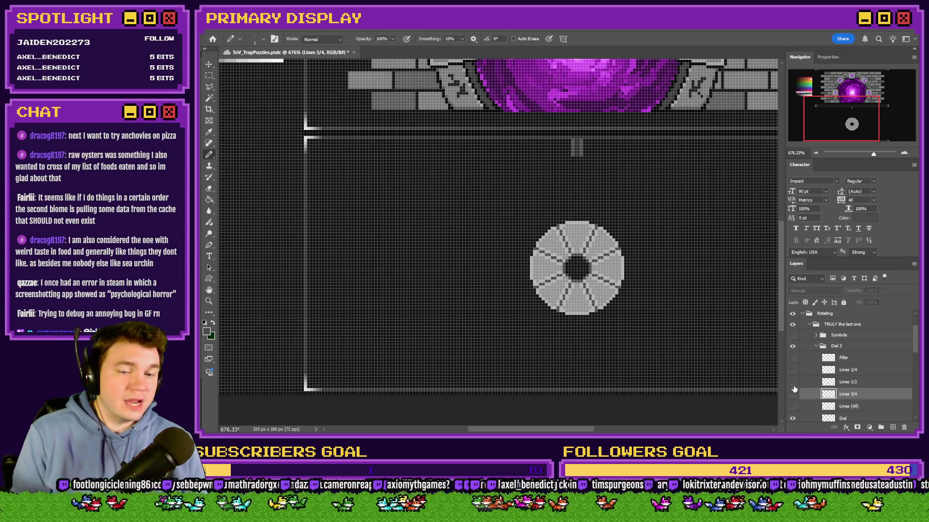
left_click(792, 382)
left_click(792, 381)
left_click(792, 370)
Collapse the Dial 3 group and show Dial 2 and Dial 1 behind it
left_click(837, 345)
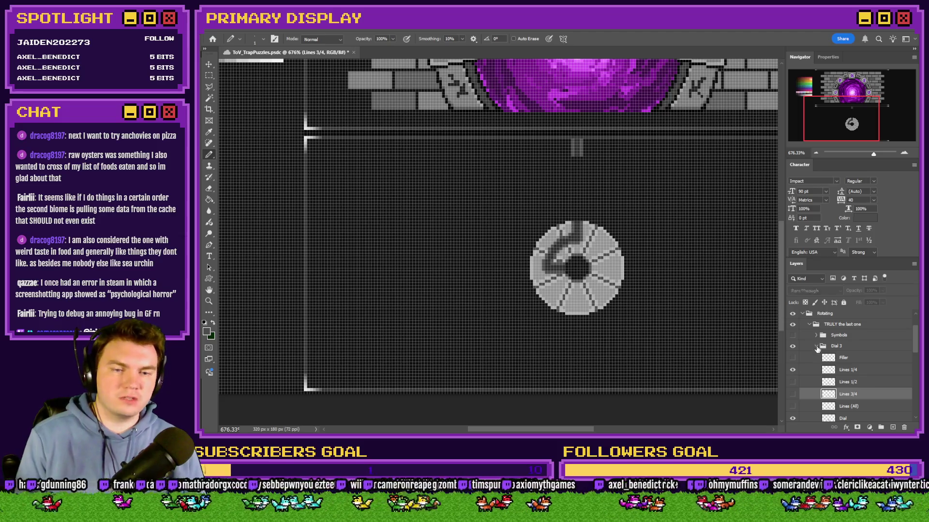
left_click(816, 346)
left_click(792, 369)
left_click(792, 380)
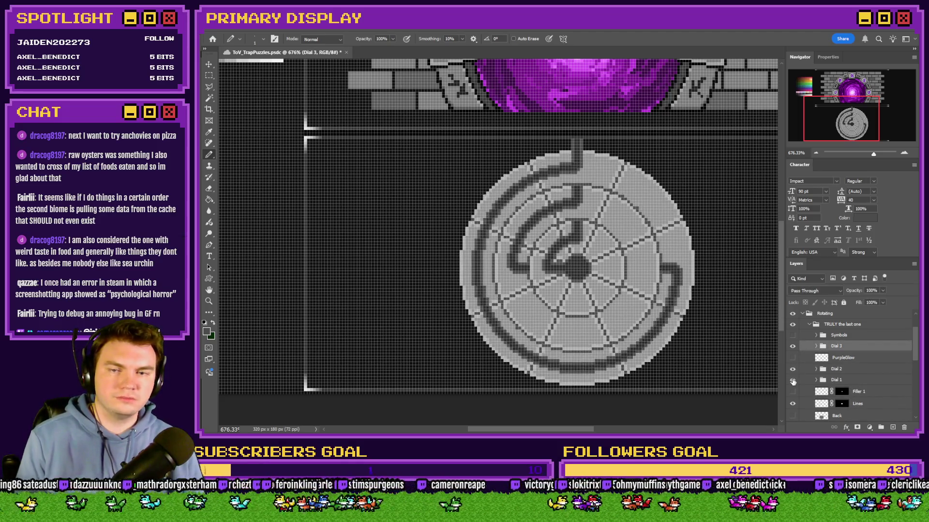
Switch Dial 1 to its quarter-turn lines and turn on the purple glow at the centre
left_click(810, 381)
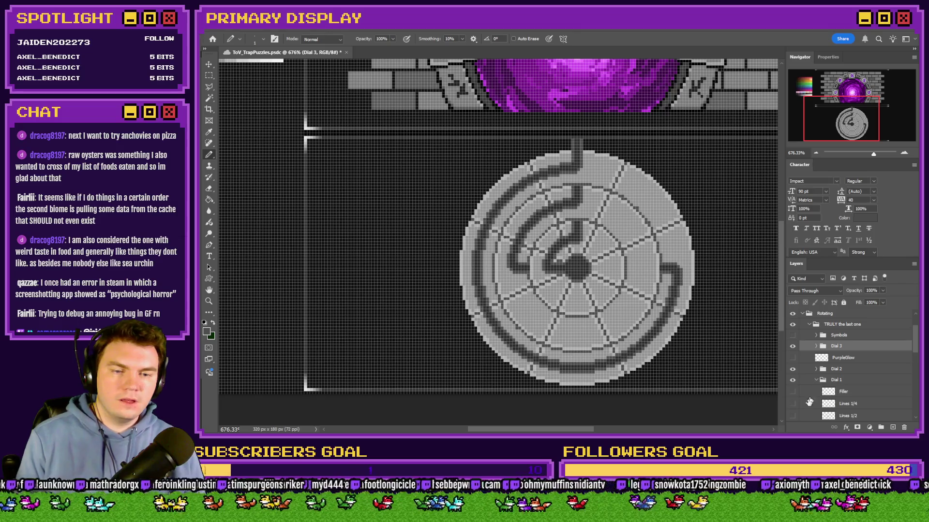
scroll(808, 377, "down", 2)
left_click(793, 345)
left_click(793, 367)
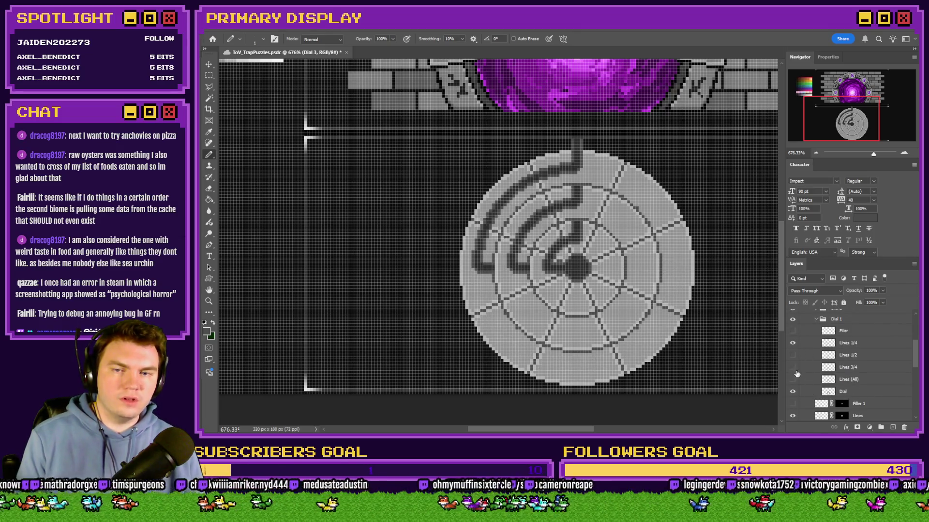
left_click(816, 319)
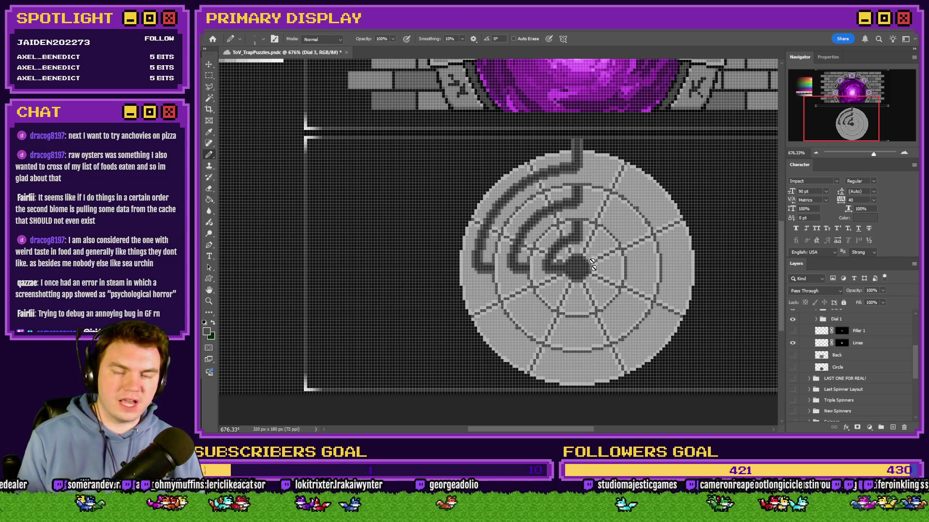
scroll(840, 361, "up", 2)
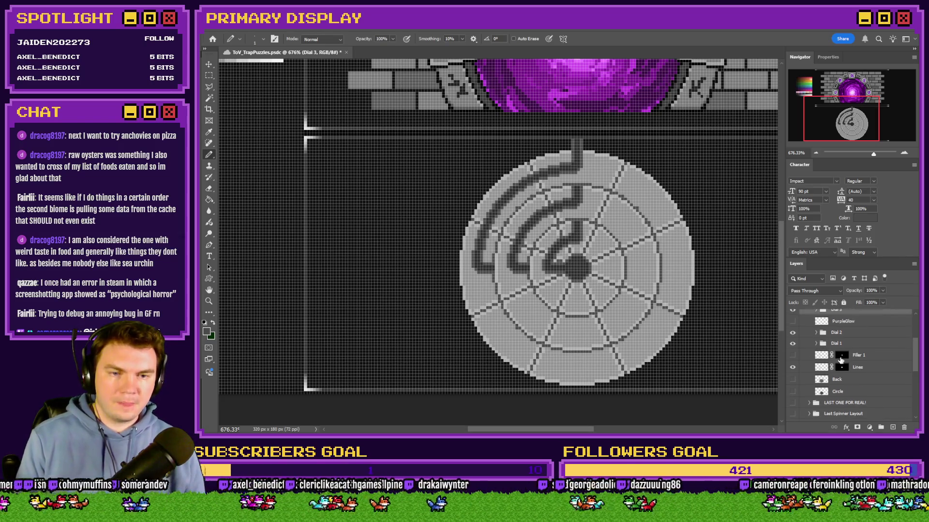
scroll(814, 344, "up", 1)
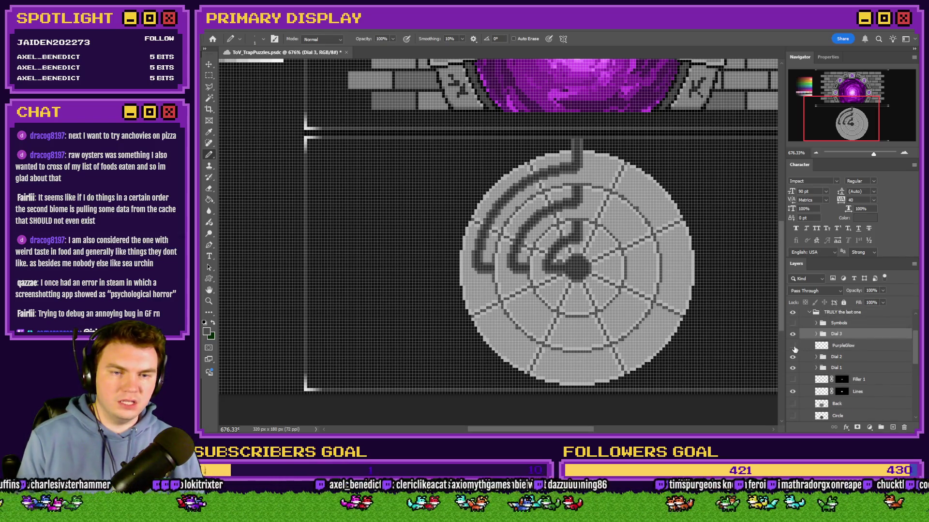
left_click(793, 345)
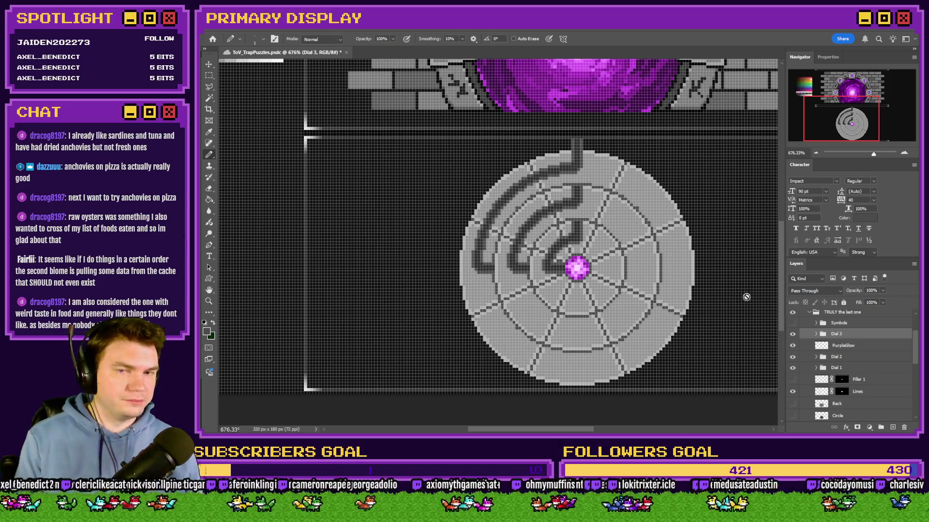
Hide all three dials and the purple glow, leaving only the outer Dial 1 ring visible
key("m")
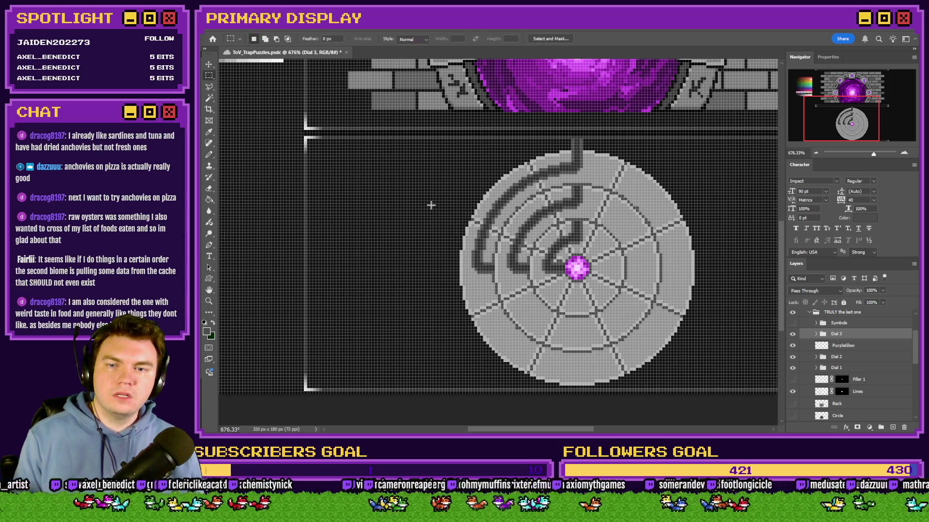
scroll(493, 236, "down", 1)
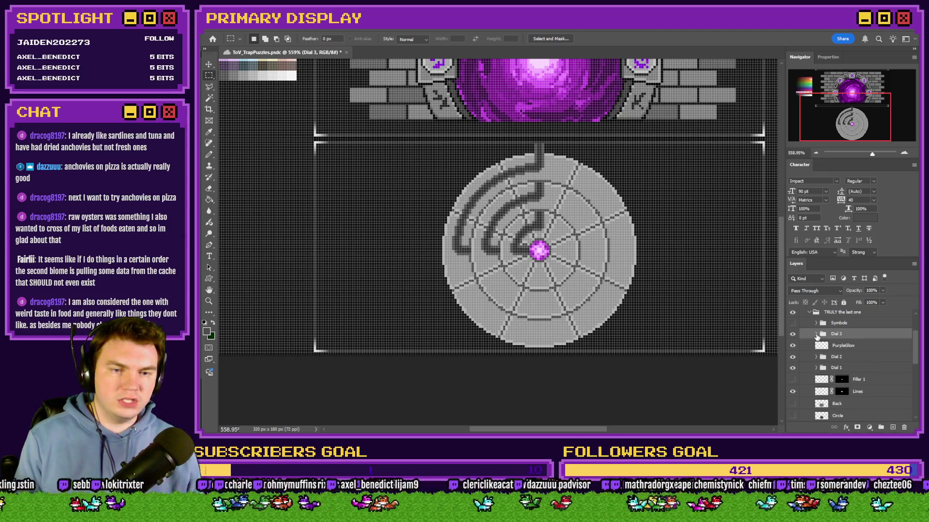
left_click_drag(792, 334, 794, 367)
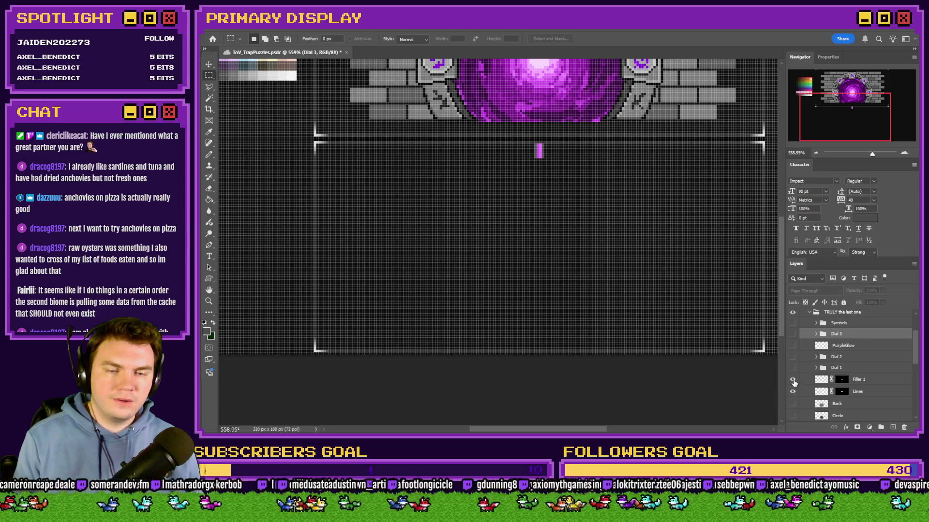
left_click(793, 416)
left_click(792, 416)
left_click(793, 368)
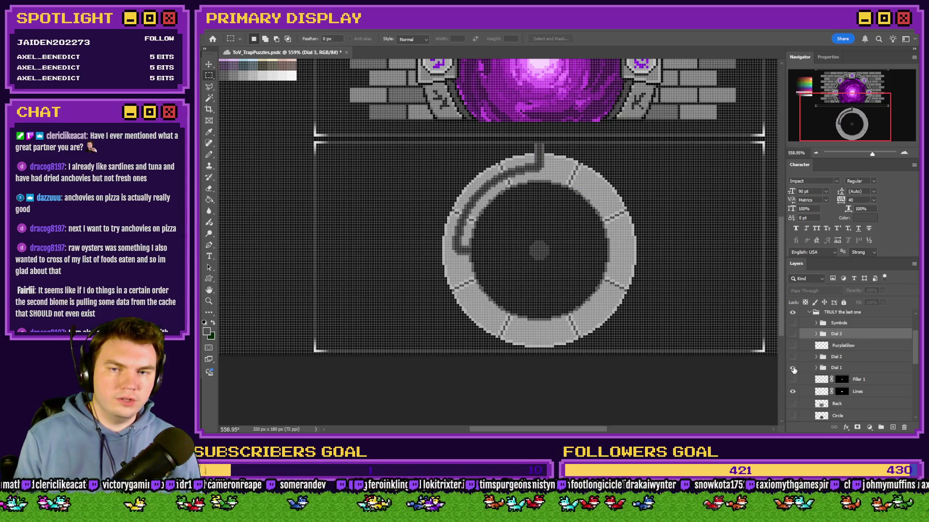
Duplicate the Dial 1 group and move the copy below the Back layer
left_click(859, 370)
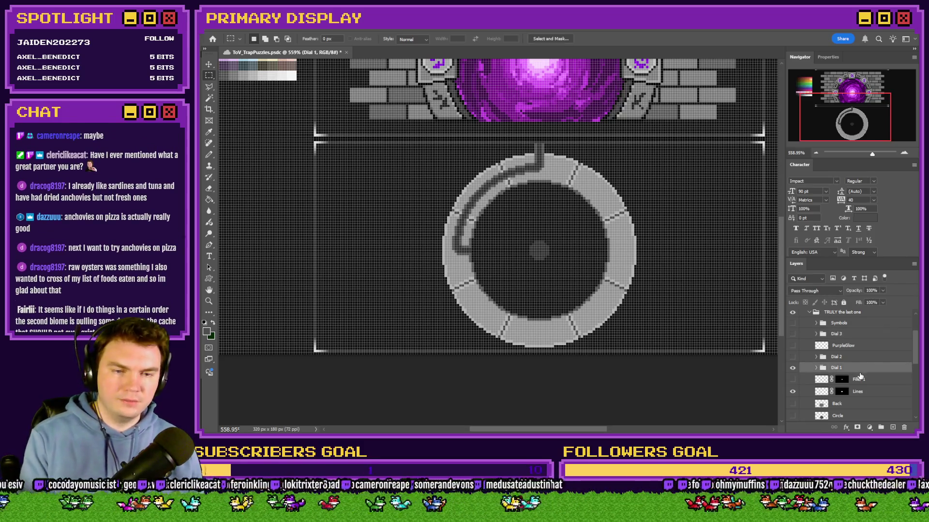
key("ctrl+j")
mouse_move(860, 374)
left_mouse_down()
mouse_move(880, 422)
mouse_move(861, 376)
mouse_move(860, 386)
left_mouse_up()
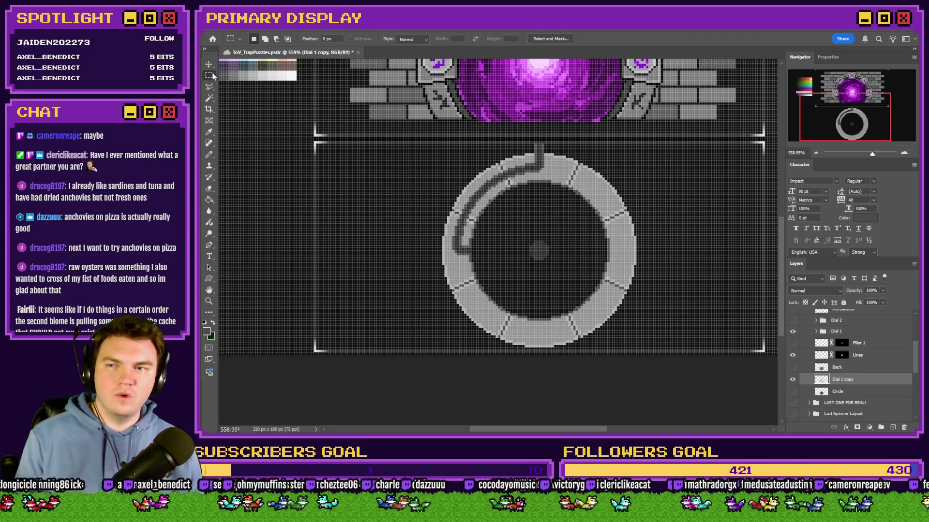
Draw an elliptical selection over the dial and fill it grey on a new layer
left_click_drag(212, 79, 242, 88)
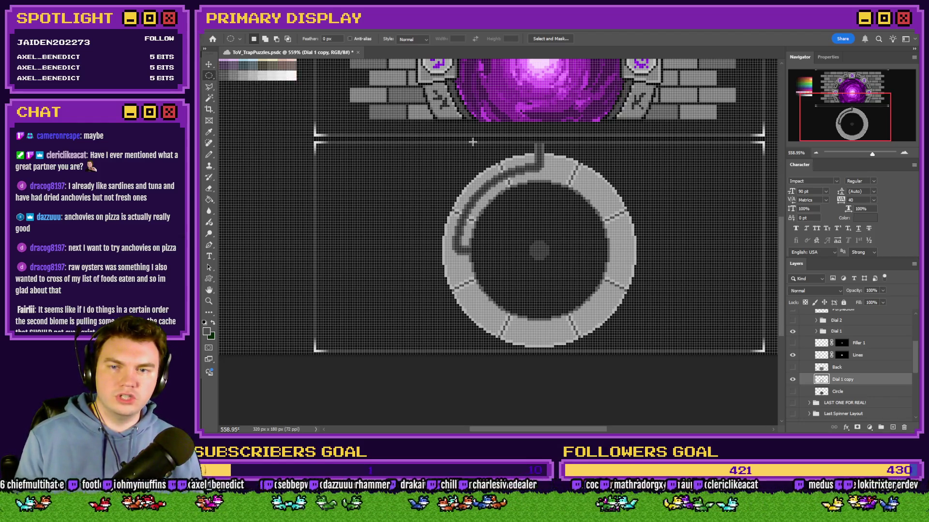
scroll(479, 145, "up", 2)
mouse_move(595, 162)
left_mouse_down()
mouse_move(564, 271)
mouse_move(547, 411)
mouse_move(542, 394)
mouse_move(375, 374)
mouse_move(246, 380)
mouse_move(241, 394)
left_mouse_up()
left_click_drag(304, 337, 454, 336)
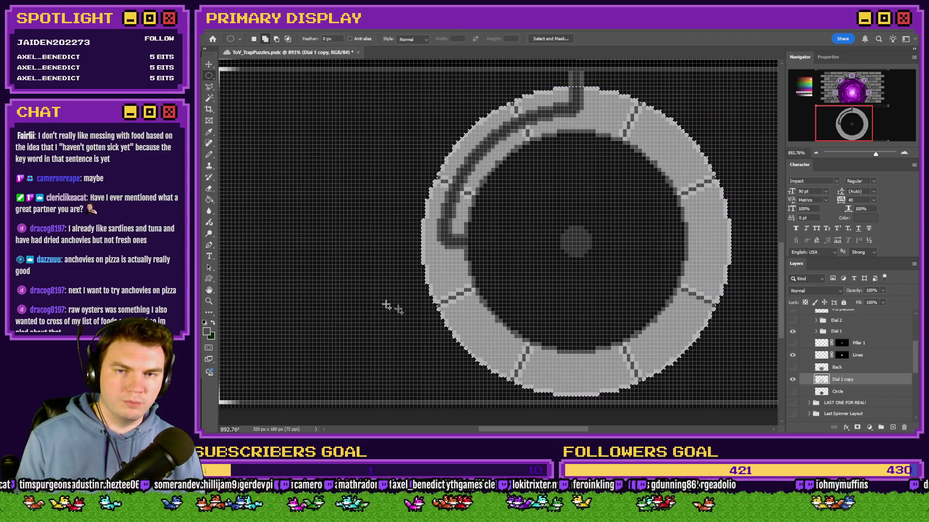
left_click(209, 200)
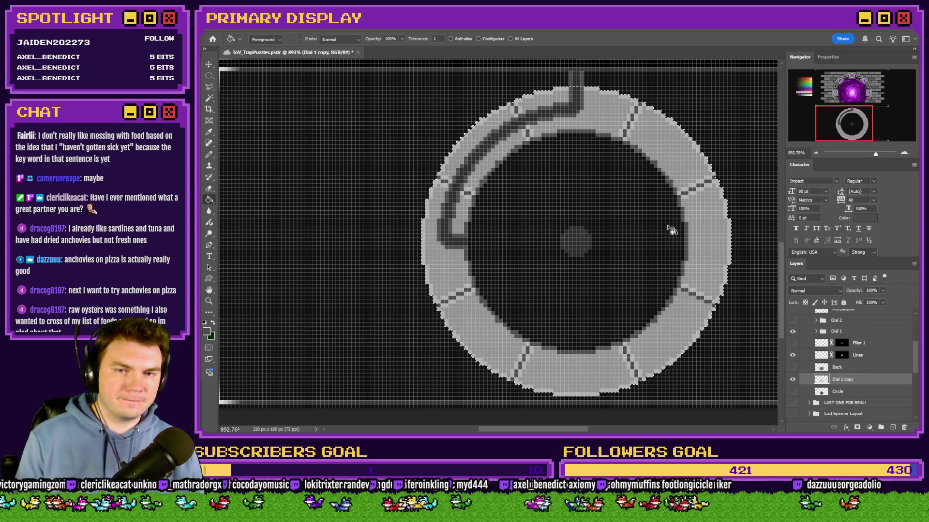
left_click(890, 428)
left_click(678, 249)
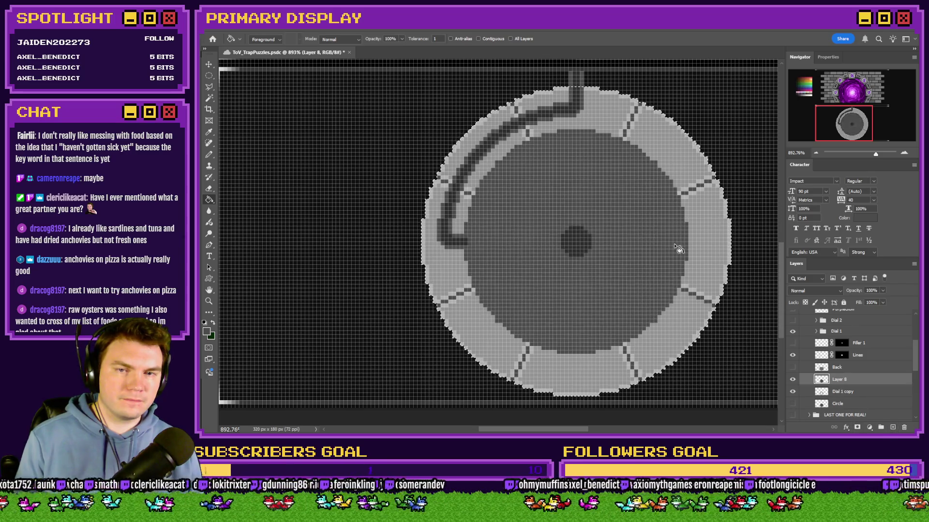
Delete the old Circle layer, rename the grey disc layer 'Circle', and hide the dial ring
left_click(209, 77)
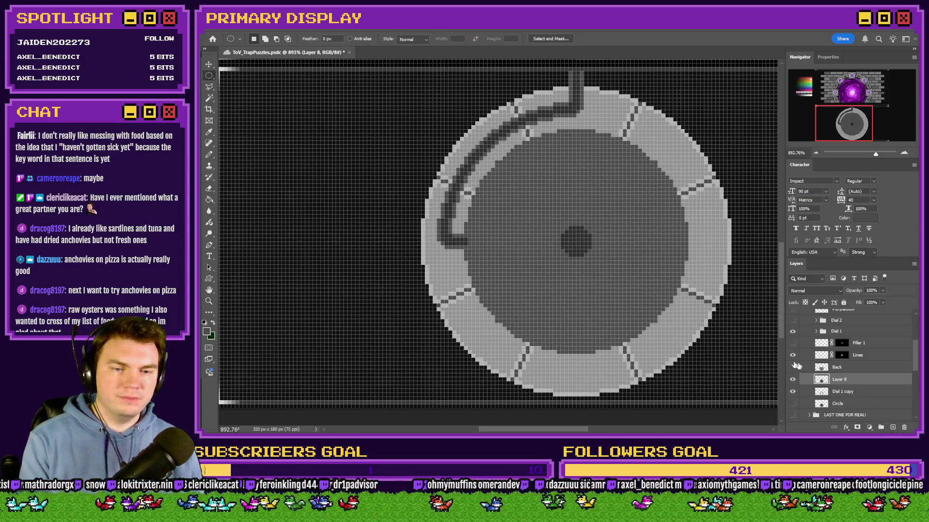
left_click(849, 394)
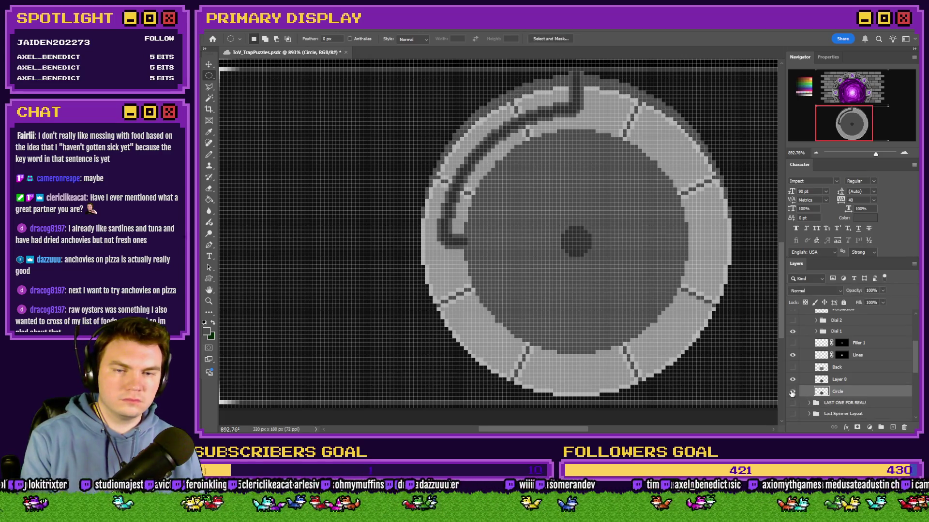
key("Delete")
double_click(840, 379)
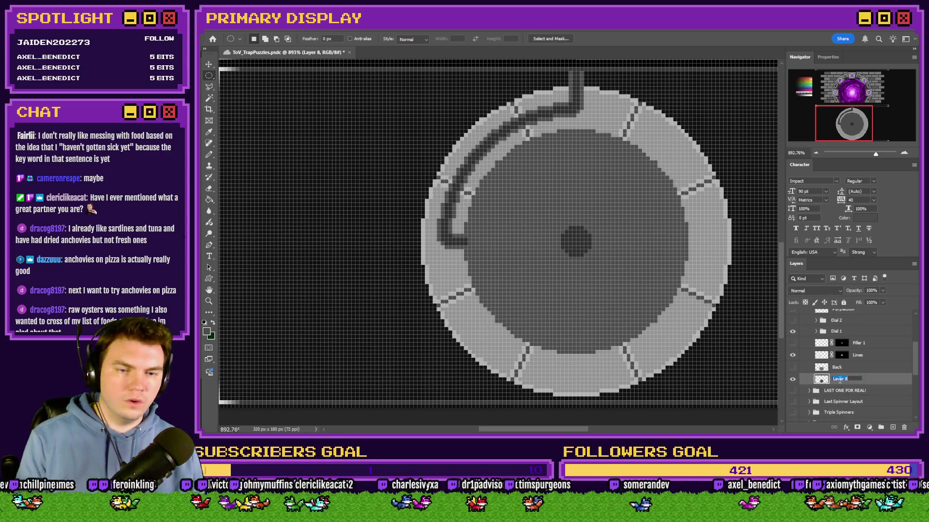
type("Circle")
key("Return")
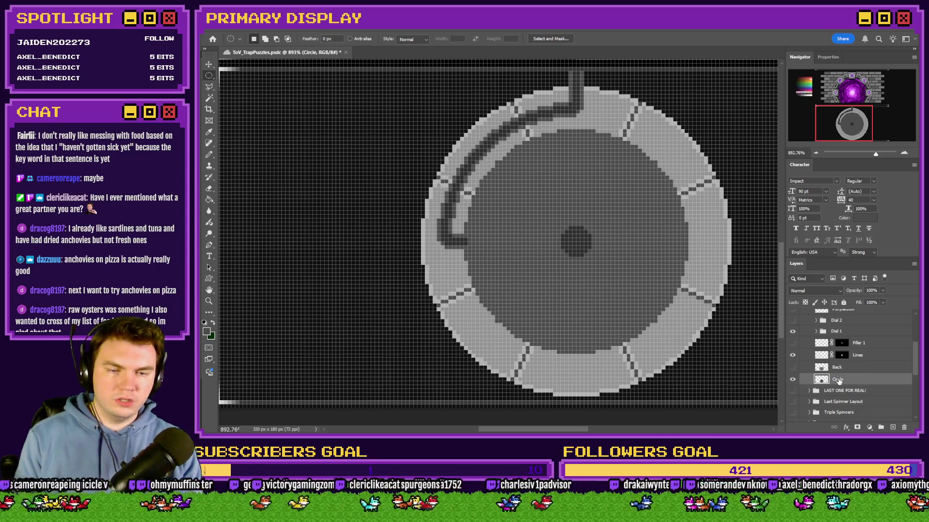
left_click(795, 334)
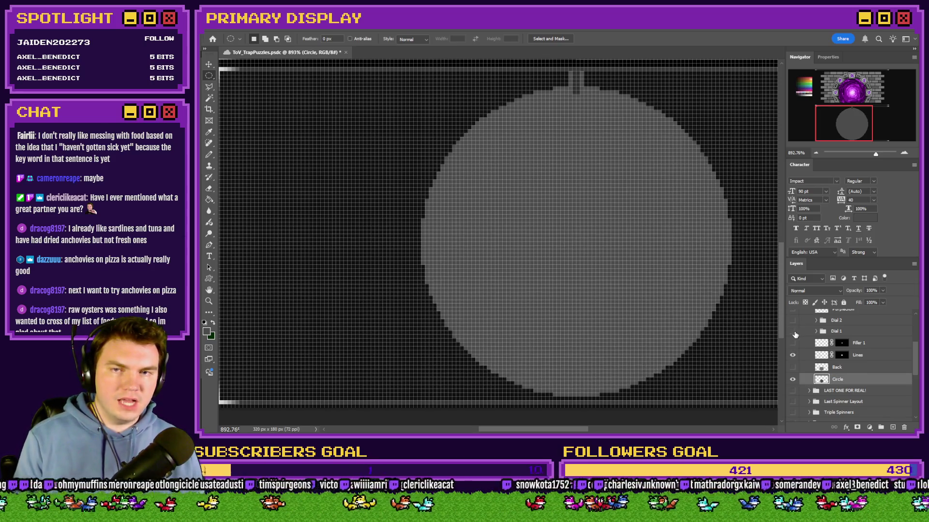
scroll(537, 266, "down", 5)
scroll(537, 266, "up", 3)
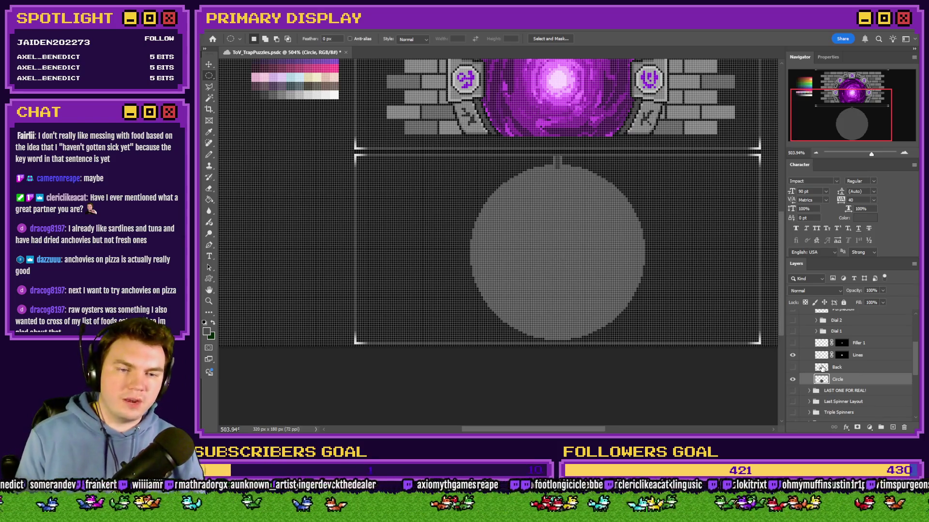
left_click(793, 356)
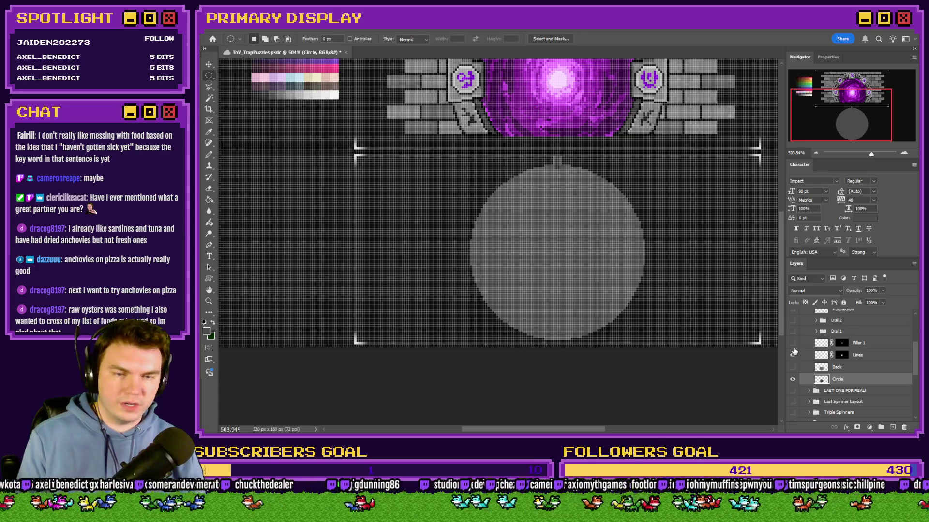
left_click(842, 356)
right_click(842, 356)
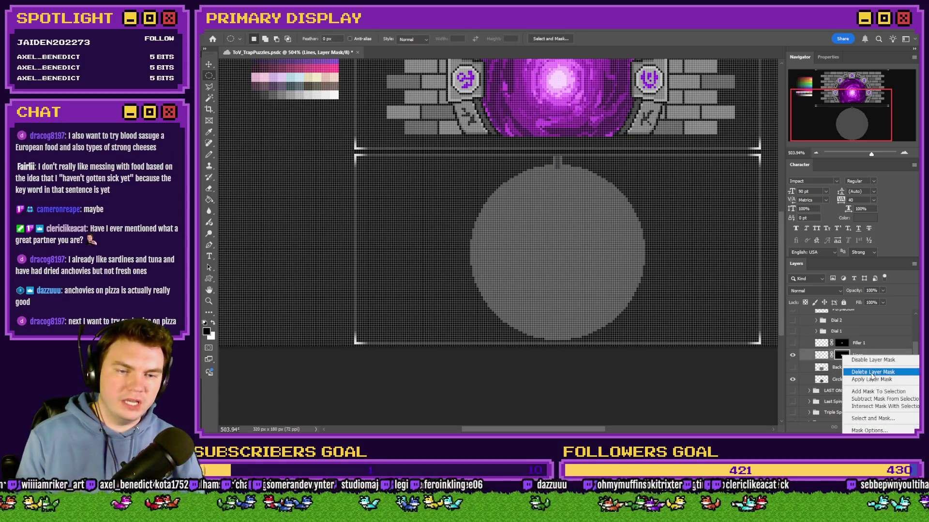
left_click(872, 373)
key("ctrl+z")
right_click(846, 357)
left_click(871, 358)
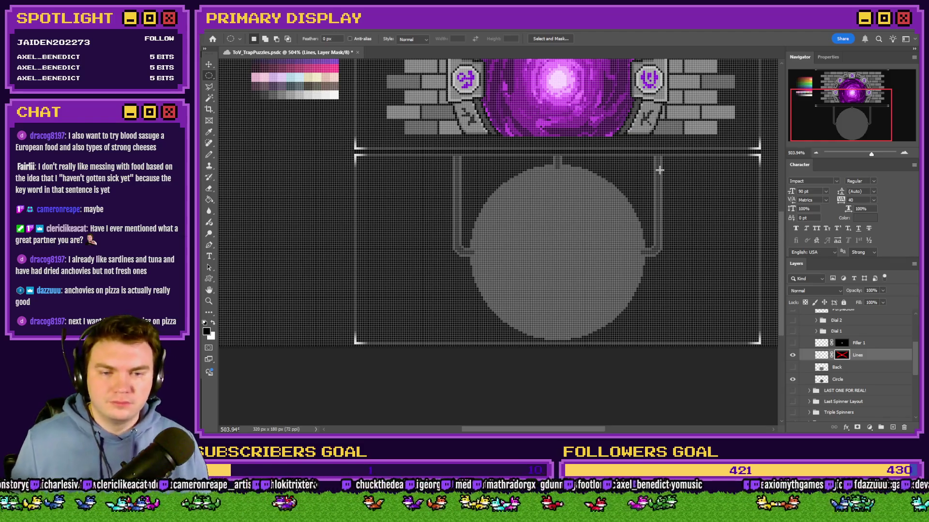
left_click(842, 356, "shift")
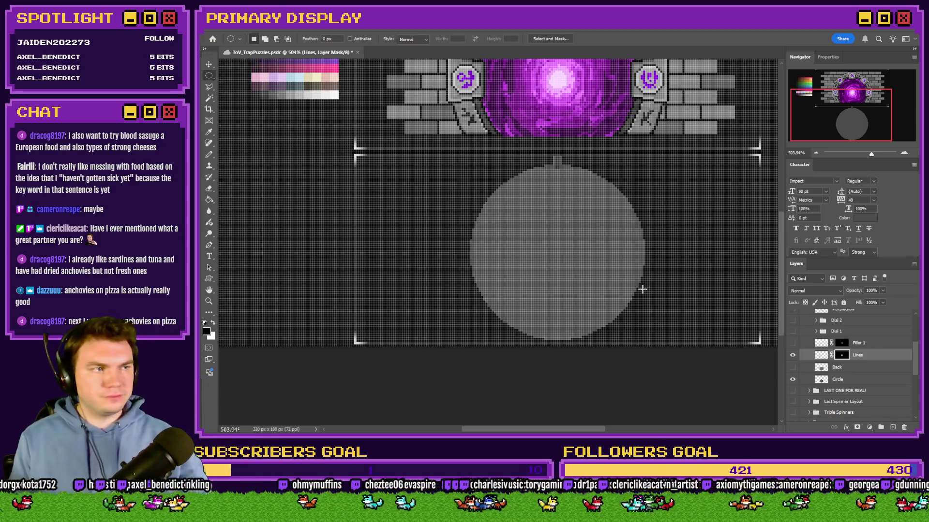
left_click(793, 343)
left_click(793, 344)
scroll(823, 376, "down", 1)
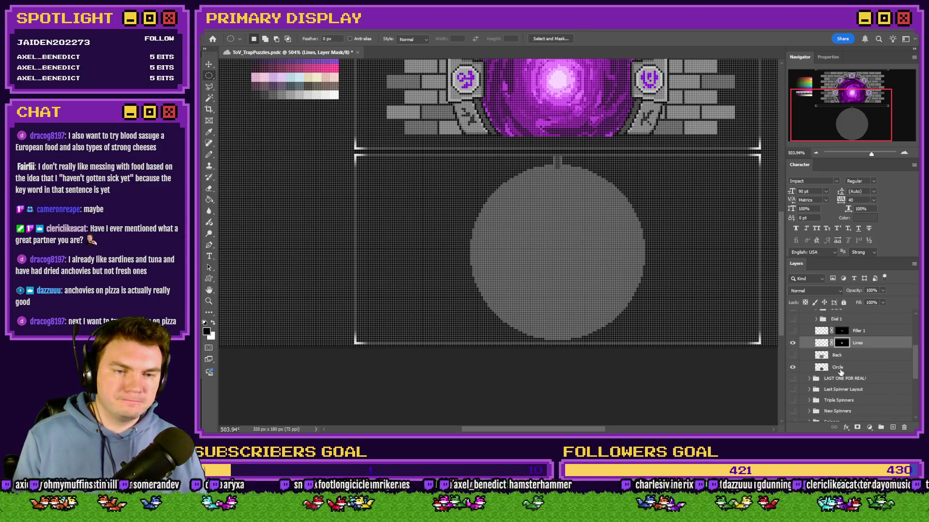
scroll(841, 373, "up", 5)
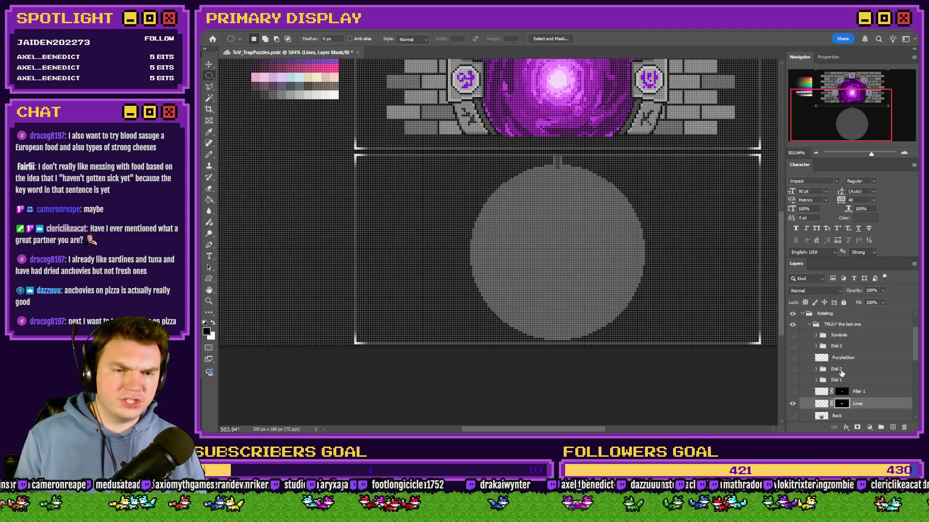
left_click(839, 325)
key("ctrl+e")
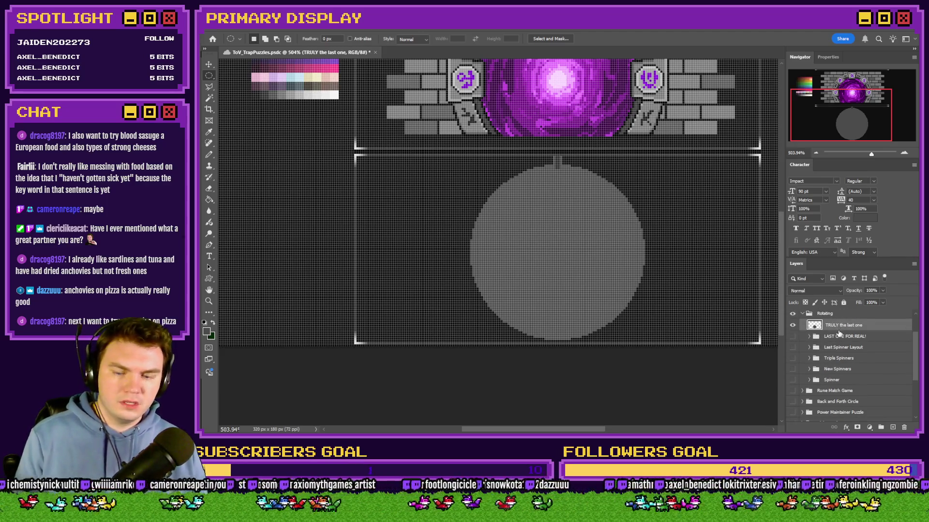
key("ctrl+z")
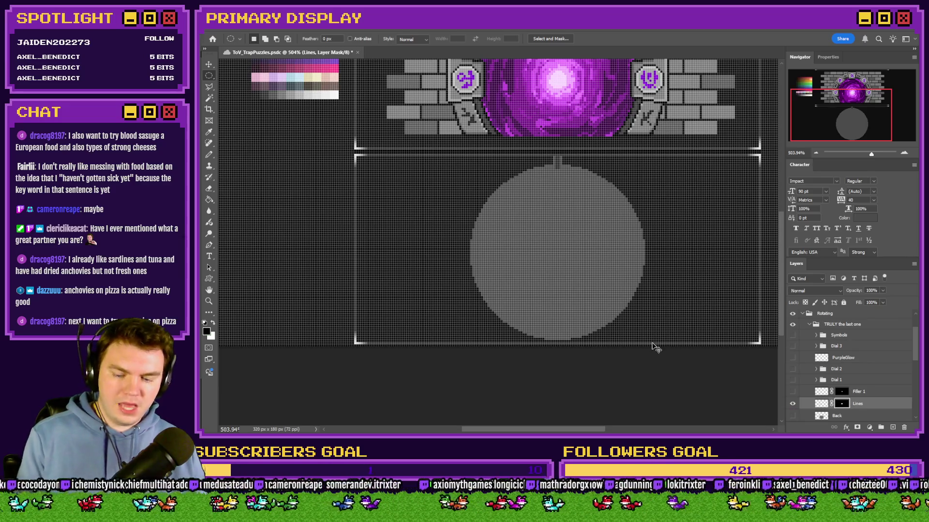
right_click(215, 81)
key("Escape")
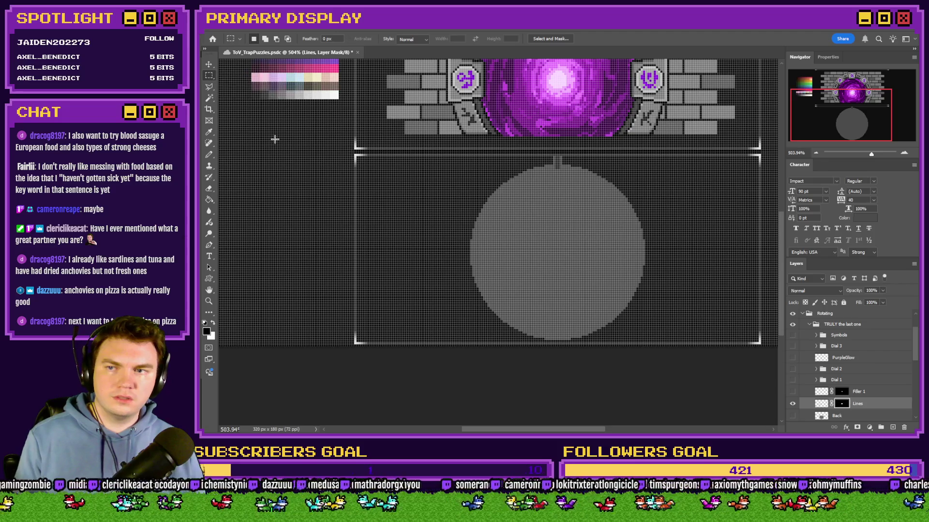
Enlarge the image 400% to 1280 × 720 with Nearest Neighbor and select the 'TRULY the last one' group
key("ctrl+alt+i")
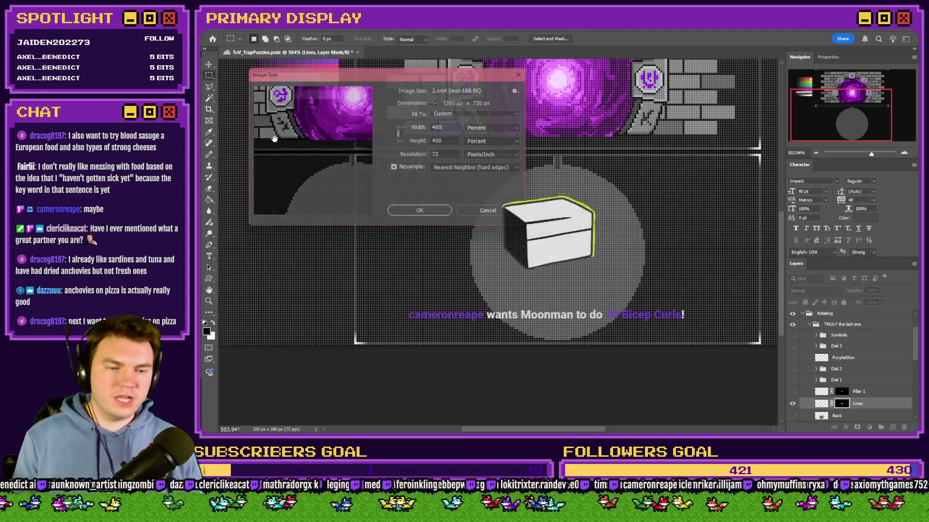
key("Escape")
key("m")
key("ctrl+z")
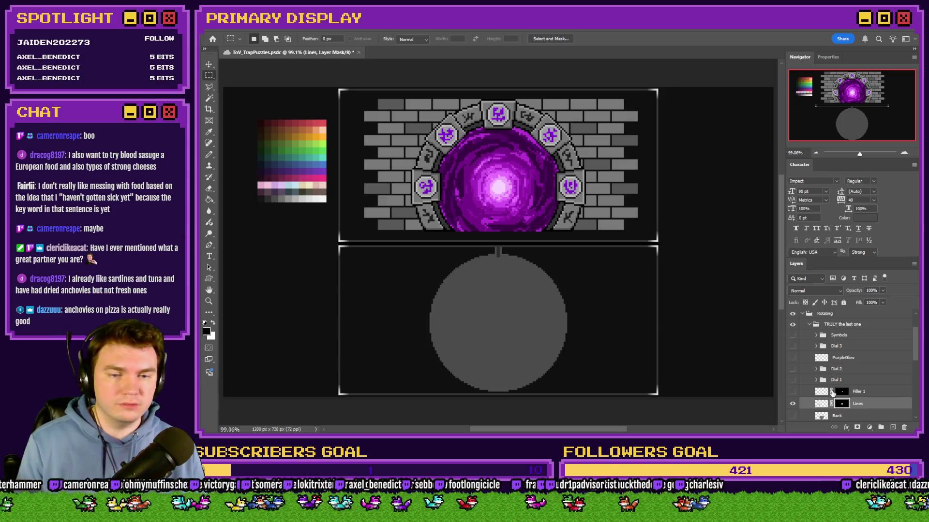
left_click(822, 326)
Paste the grey disc into a new document, save it as a transparent image, and close Untitled-1
left_click(810, 324)
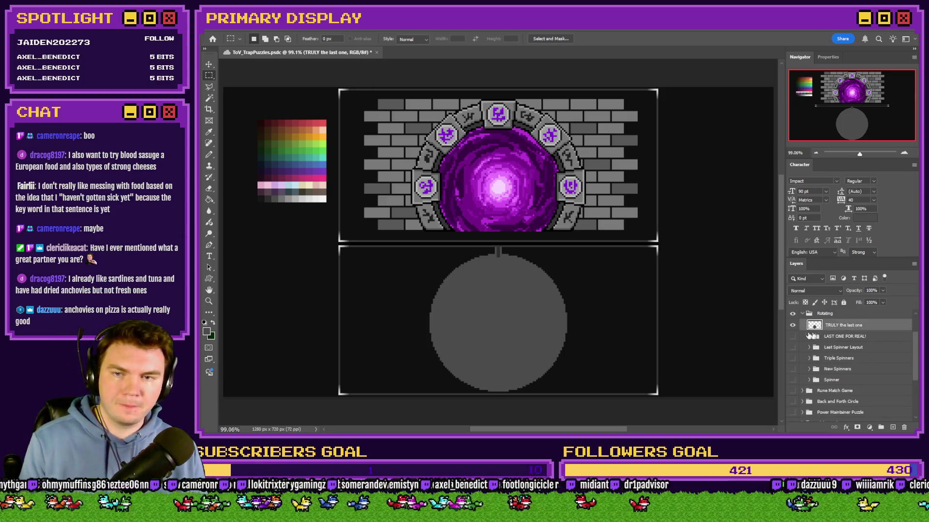
left_click(612, 310, "ctrl")
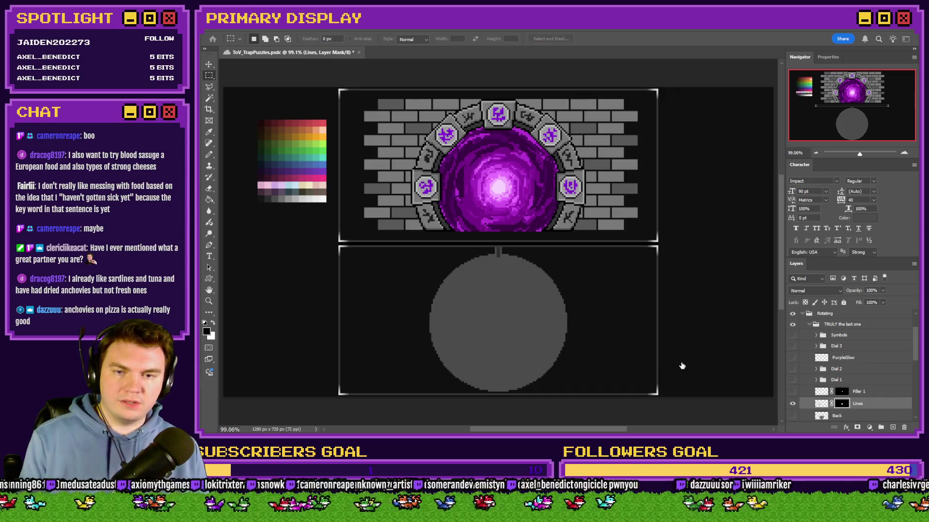
key("ctrl+n")
left_click(629, 367)
key("ctrl+v")
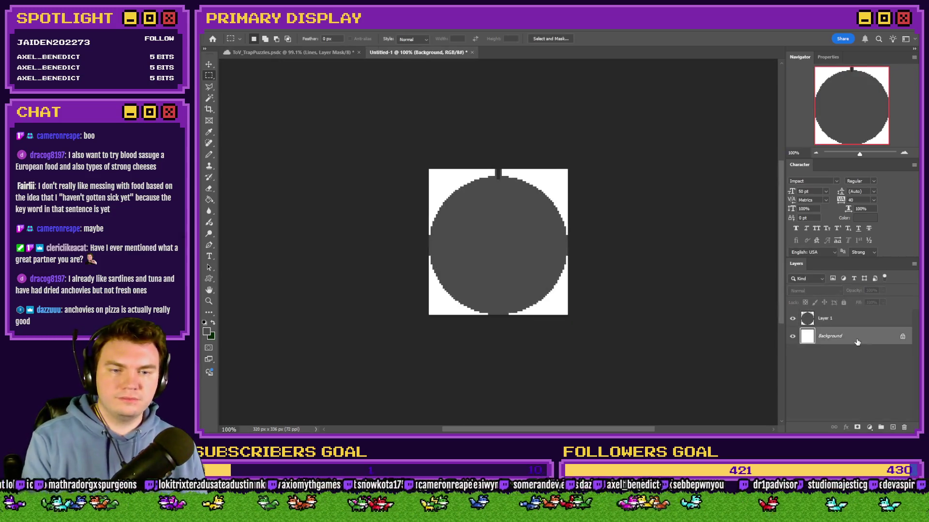
key("Delete")
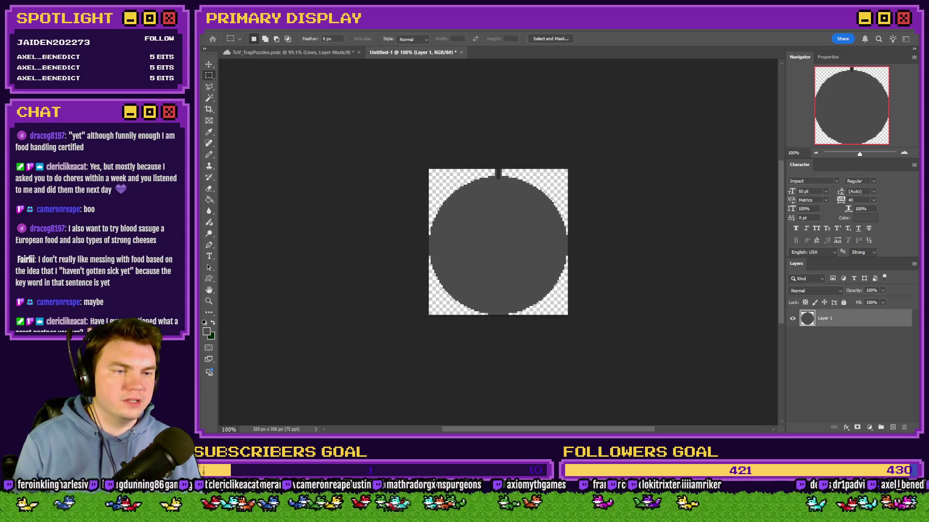
key("Return")
key("Return")
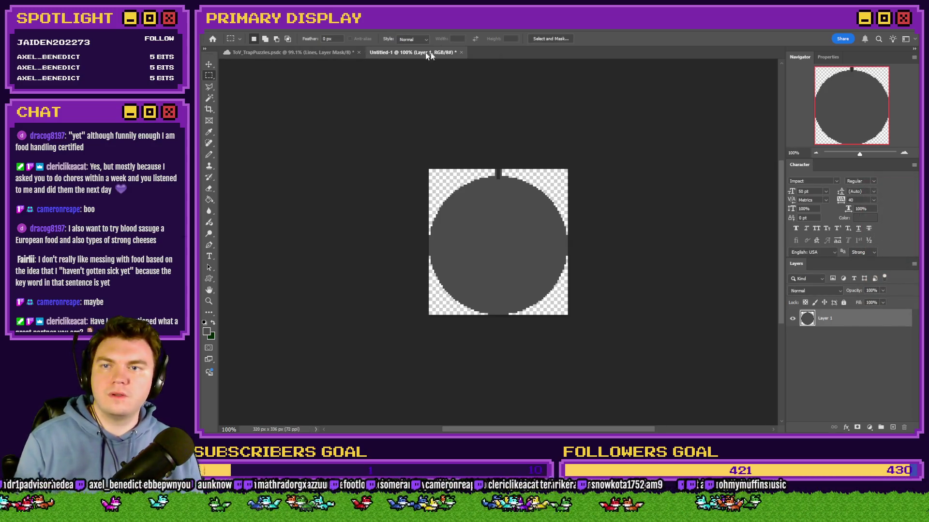
left_click(461, 52)
left_click(594, 177)
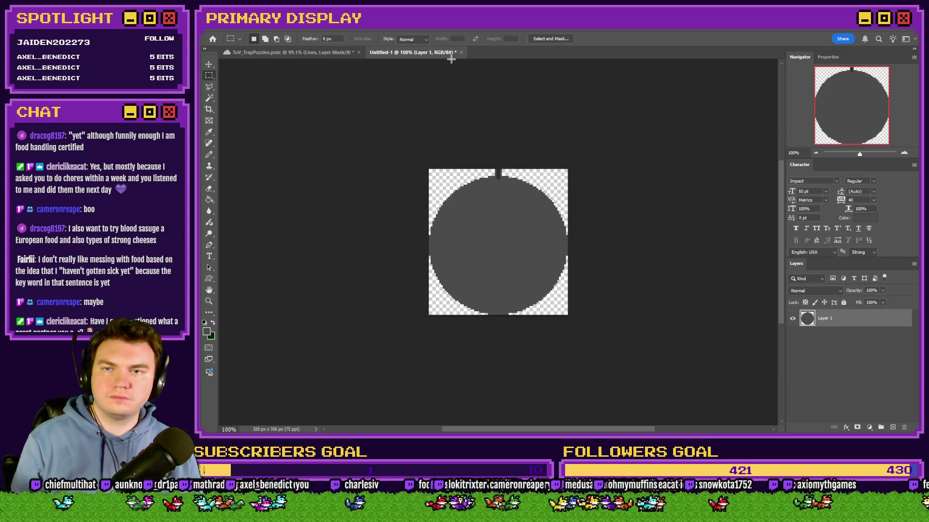
left_click(461, 52)
left_click(564, 177)
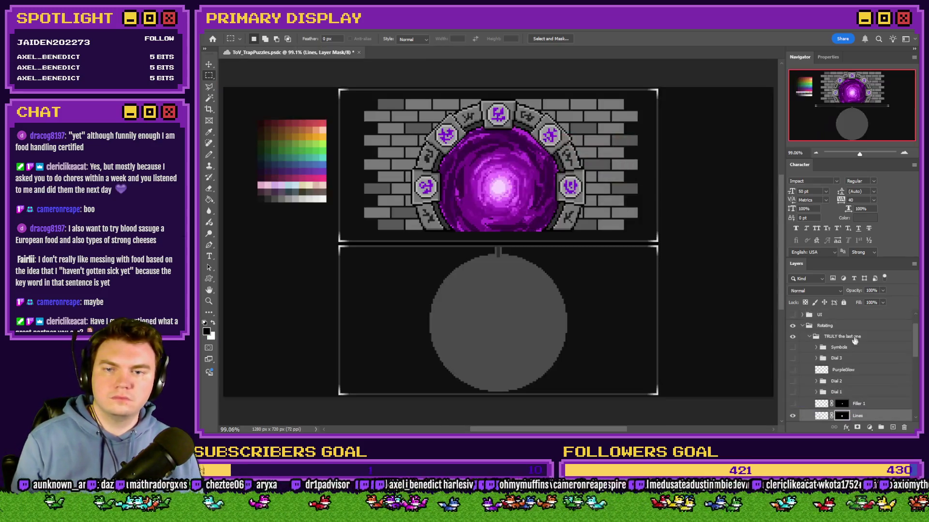
Paste the disc into the Symbols folder, position it, and fit the artwork on screen
scroll(865, 406, "down", 1)
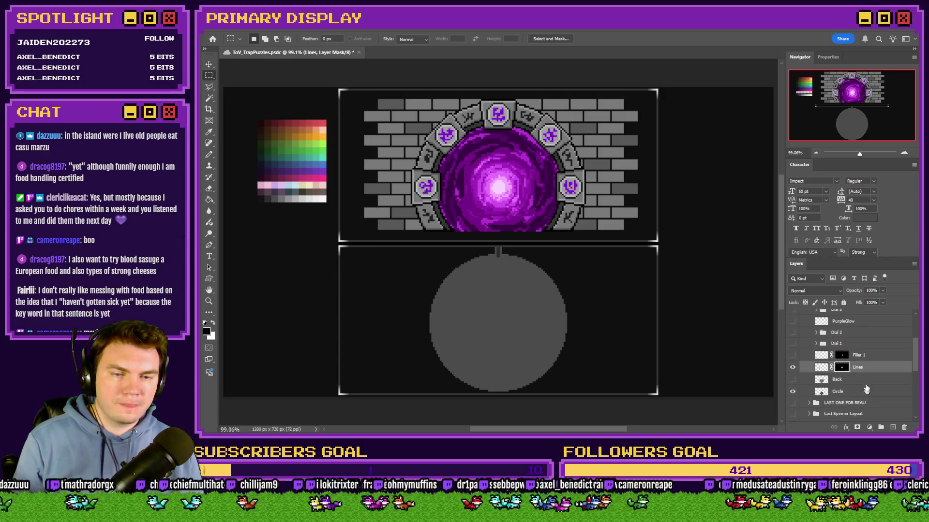
left_click(856, 337)
key("ctrl+v")
left_click_drag(591, 264, 595, 334)
scroll(497, 395, "up", 5)
scroll(501, 392, "up", 3)
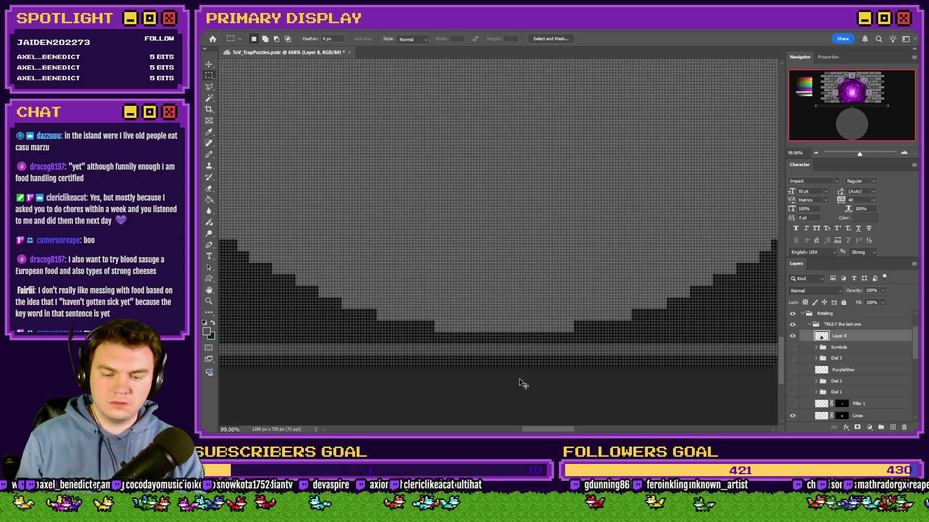
key("ctrl+0")
key("alt+Tab")
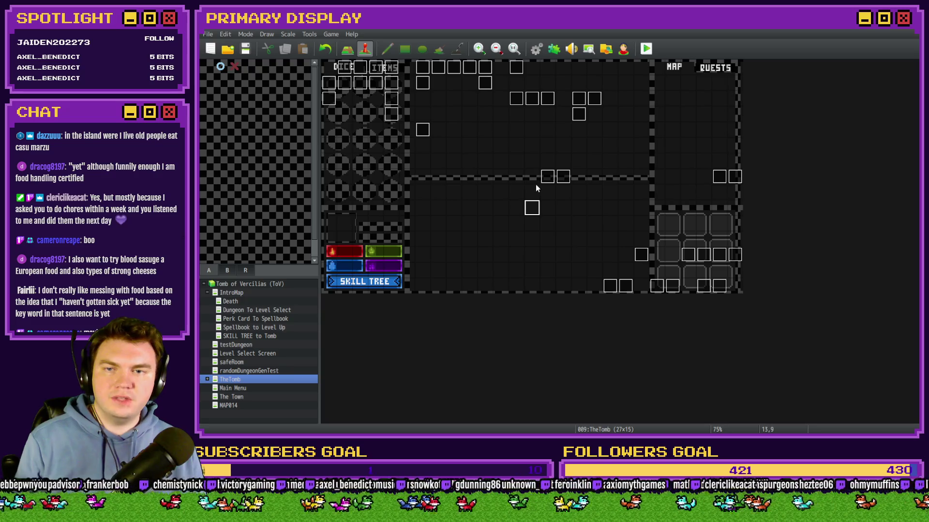
Inspect the PortalPuzzleInteractions, EV024 and EV022 events without changing them
double_click(516, 99)
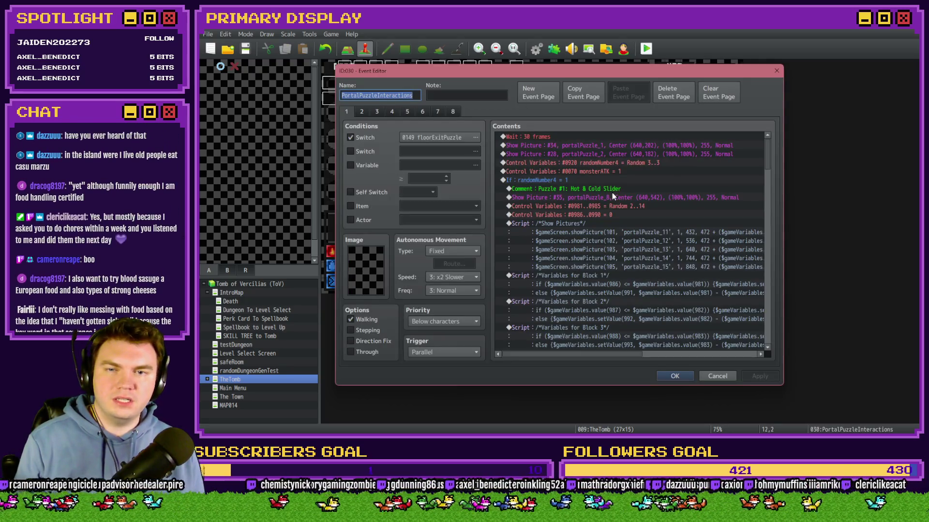
key("Escape")
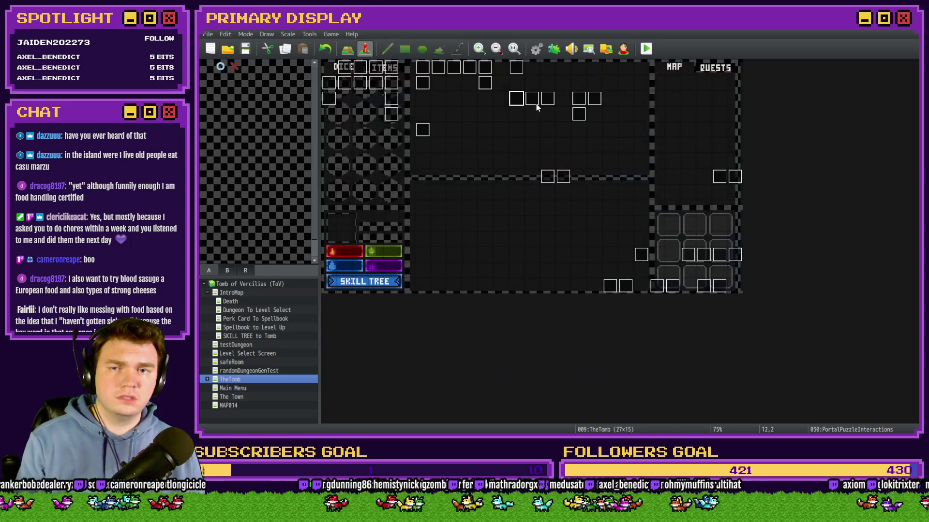
double_click(515, 101)
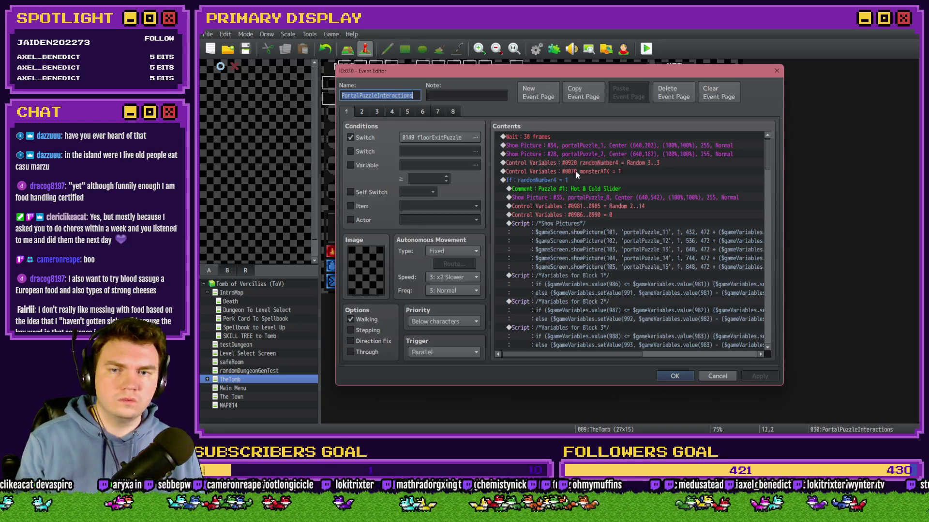
key("Escape")
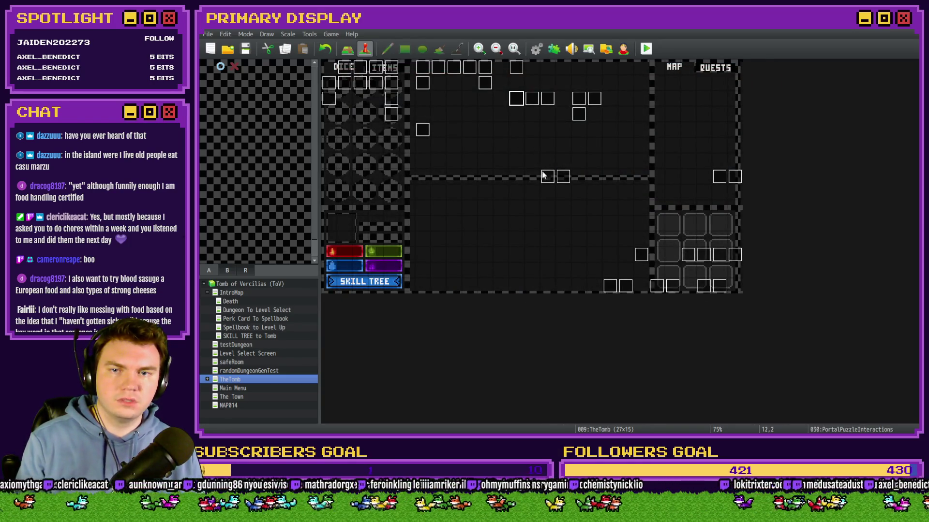
double_click(547, 175)
left_click(358, 112)
left_click(373, 111)
left_click(346, 112)
key("Escape")
double_click(564, 177)
key("Escape")
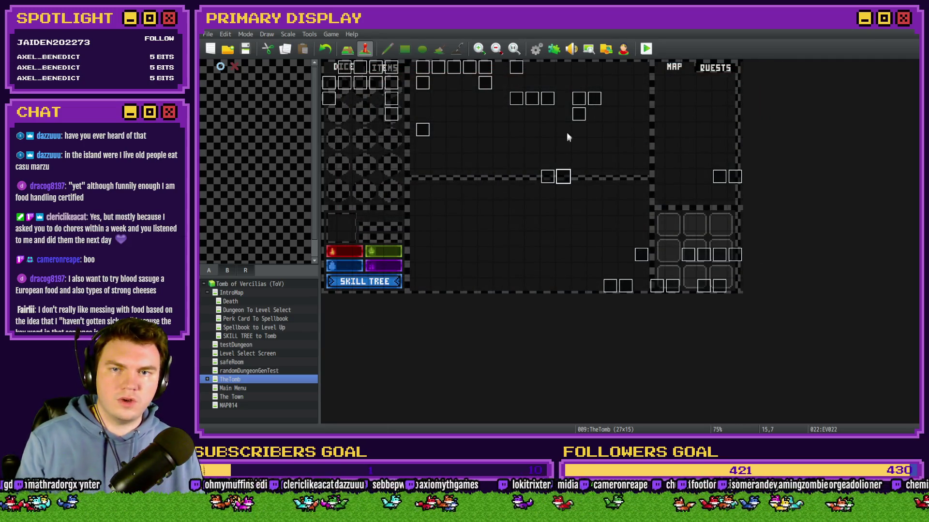
Open the portalPuzzle event and look at Show Picture #28's settings, then close it
double_click(577, 101)
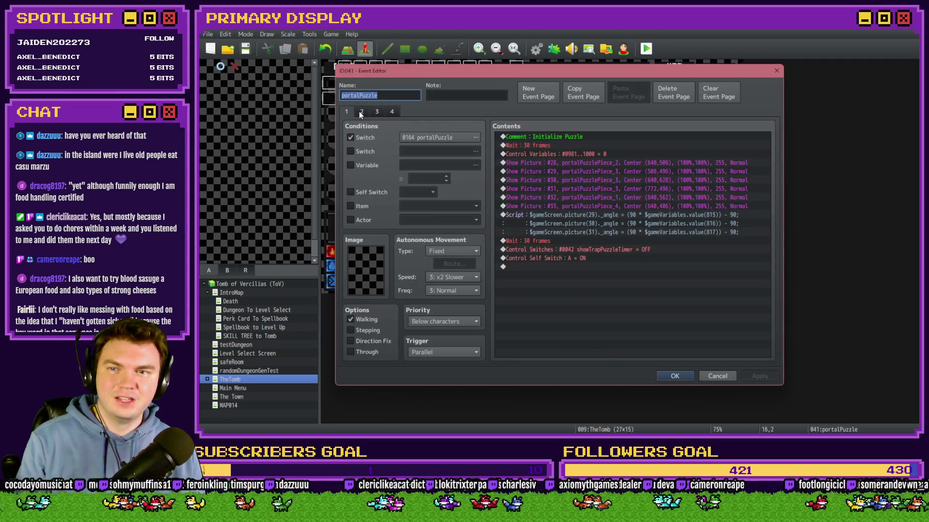
left_click(640, 164)
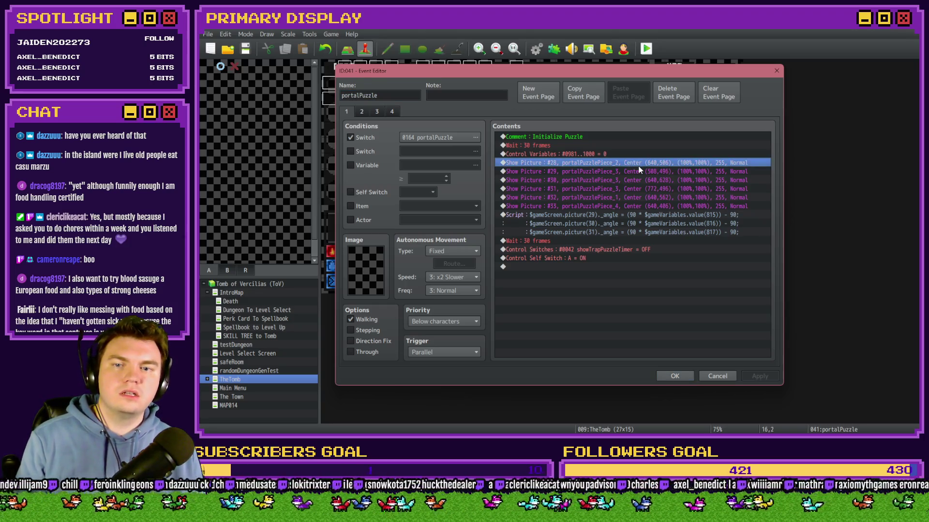
double_click(639, 170)
left_click(629, 185)
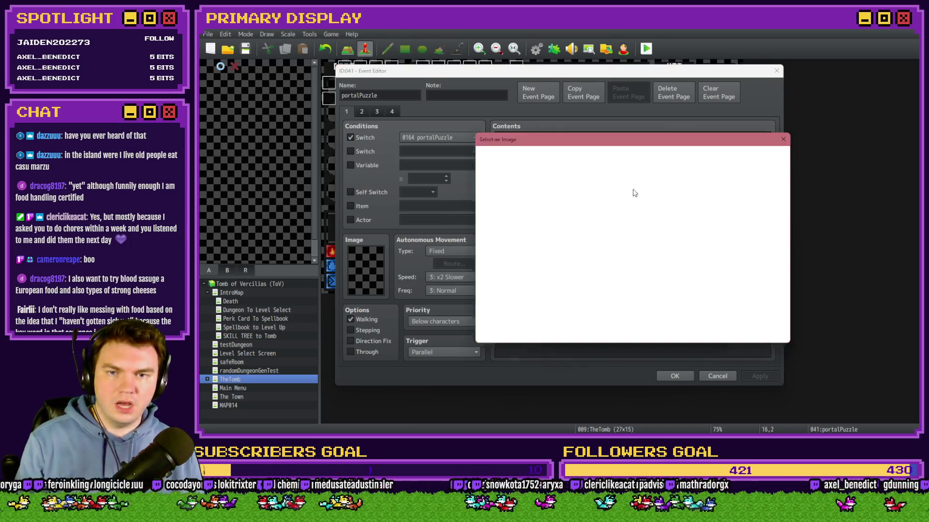
key("Escape")
key("Escape")
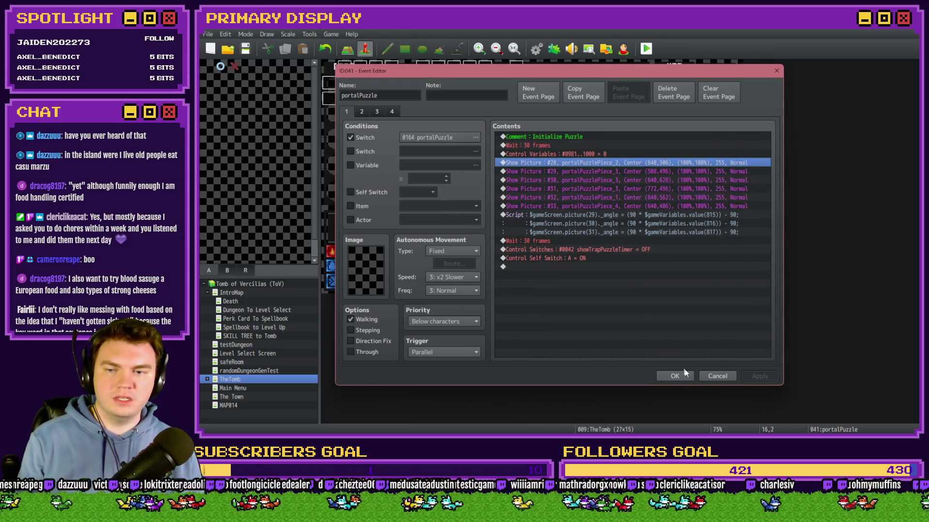
left_click(685, 375)
double_click(599, 102)
key("Escape")
Set picture #28's image to portalPuzzlePiece_1
double_click(579, 98)
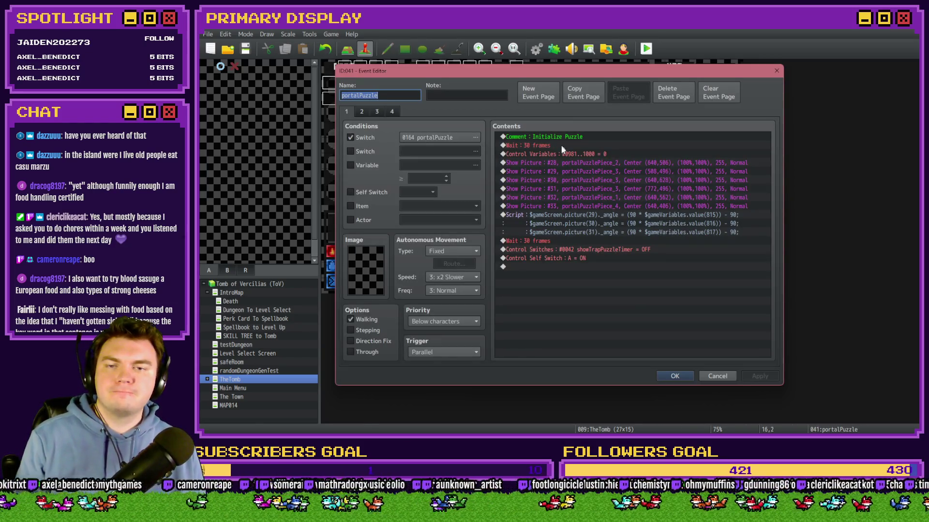
double_click(564, 162)
left_click(627, 186)
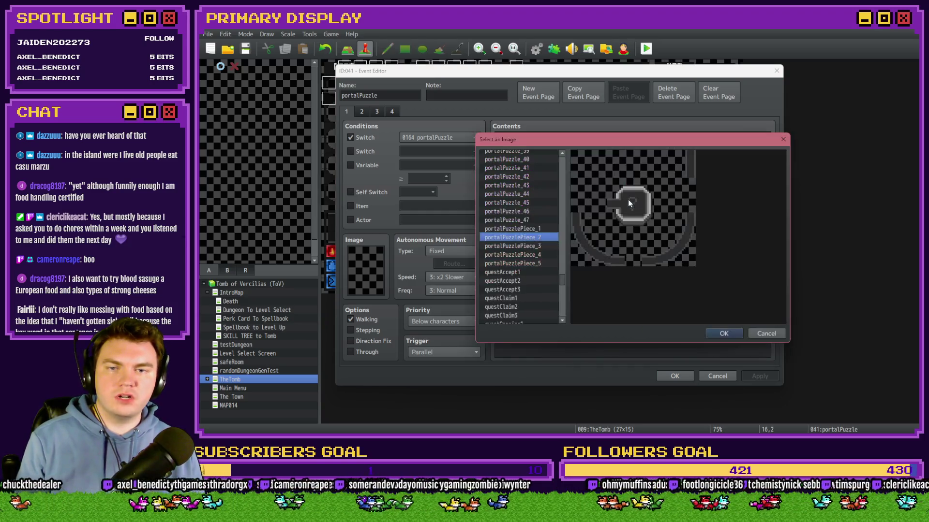
key("Up")
left_click(725, 333)
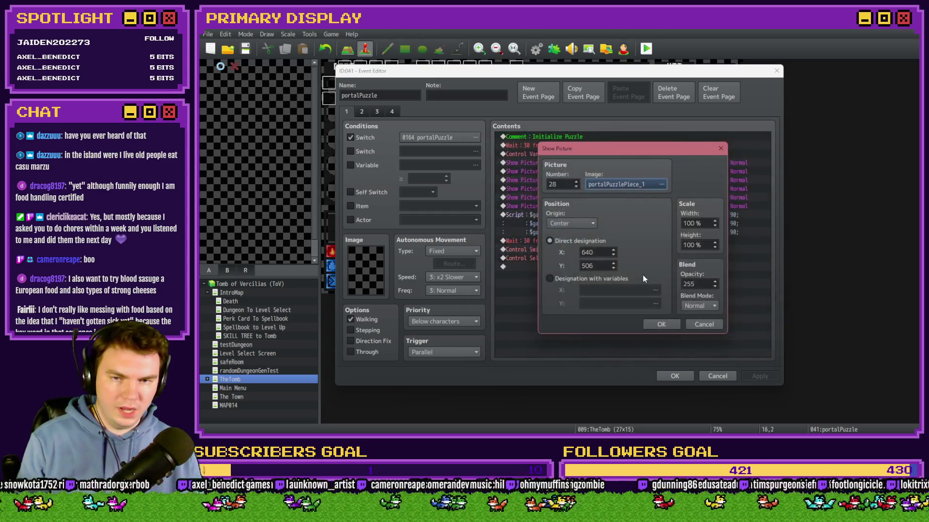
In Photoshop, start transforming the grey circle layer and drag it up and left
key("alt+Tab")
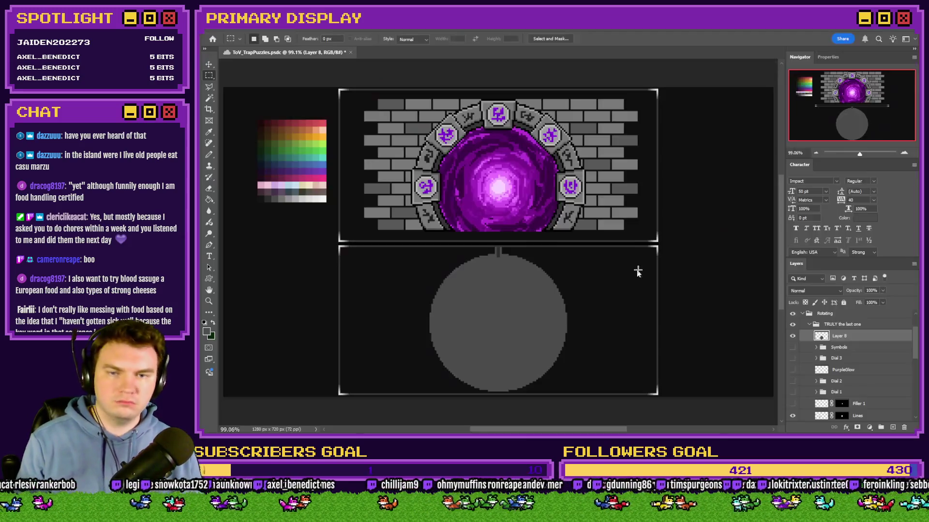
right_click(540, 300)
left_click(566, 383)
mouse_move(523, 328)
left_mouse_down()
mouse_move(262, 60)
mouse_move(399, 126)
mouse_move(384, 123)
left_mouse_up()
key("alt+Tab")
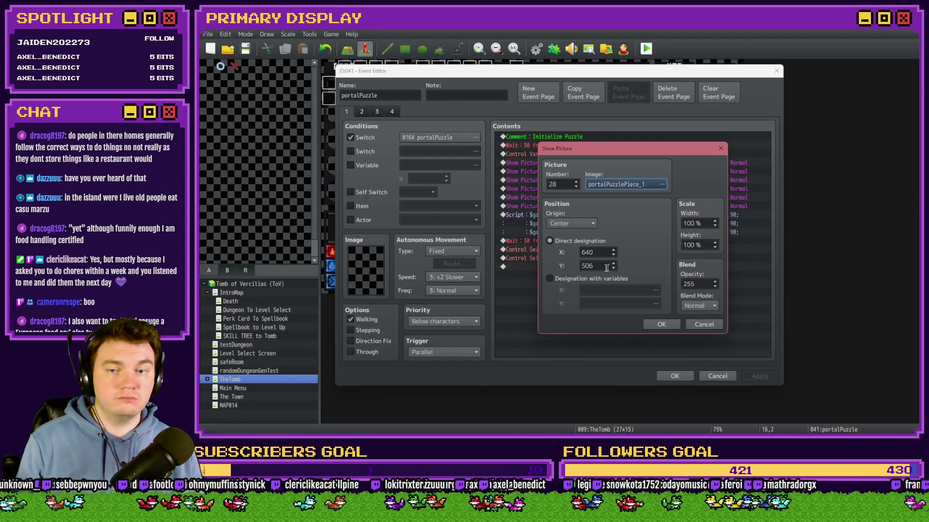
Set picture #28's Y position to 540
double_click(598, 266)
type("540")
key("Return")
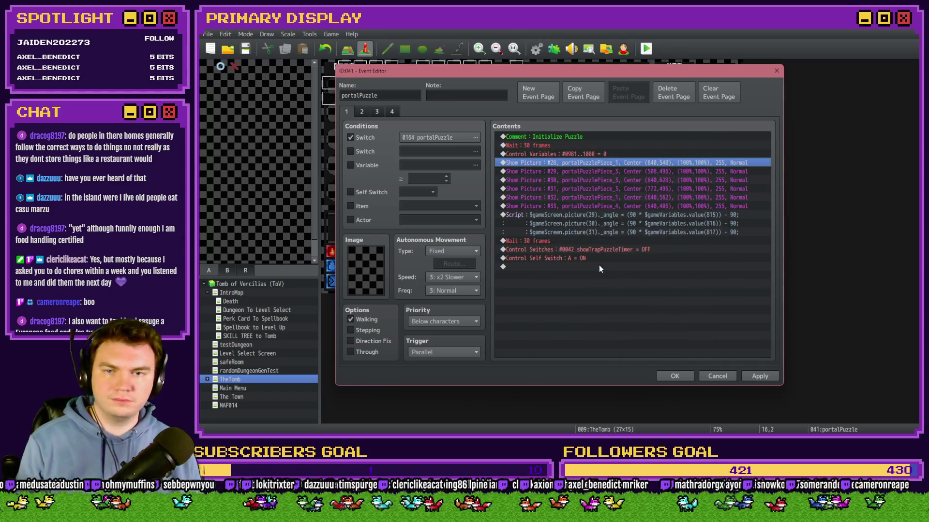
left_click(601, 172)
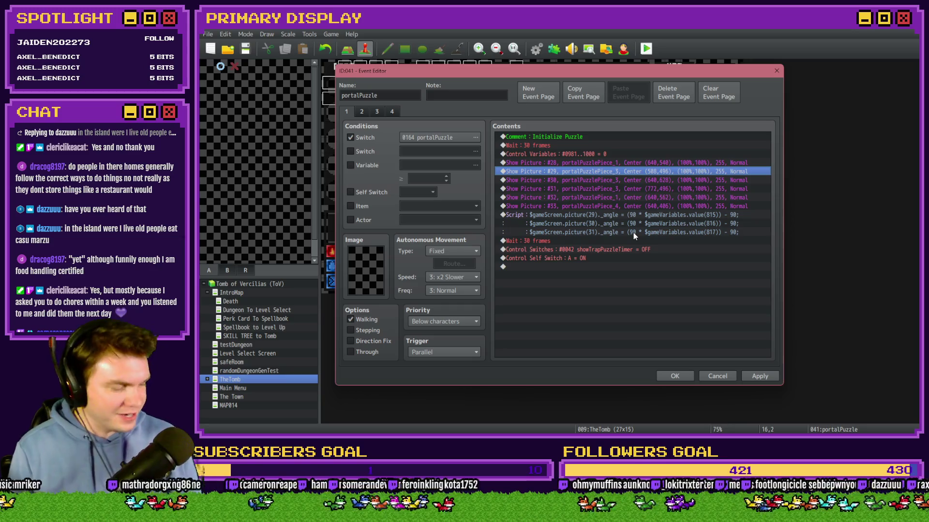
key("alt+Tab")
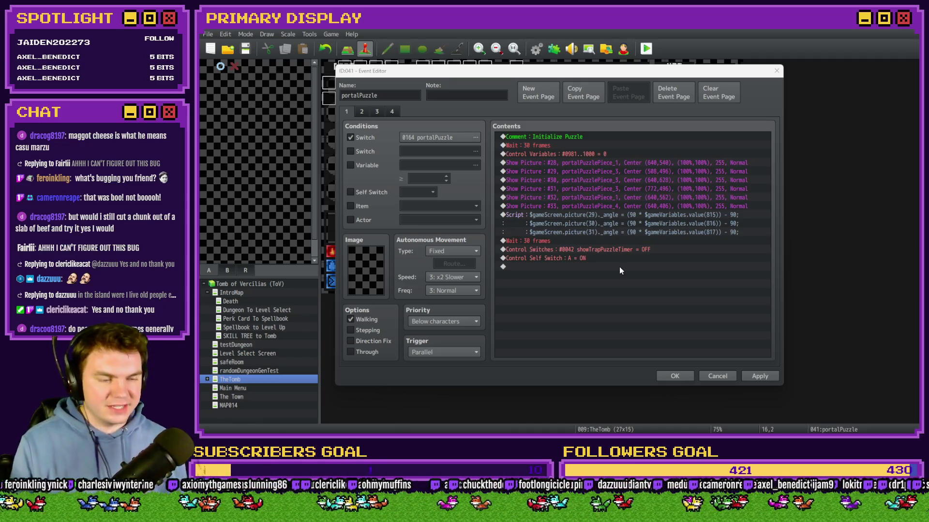
left_click(585, 171)
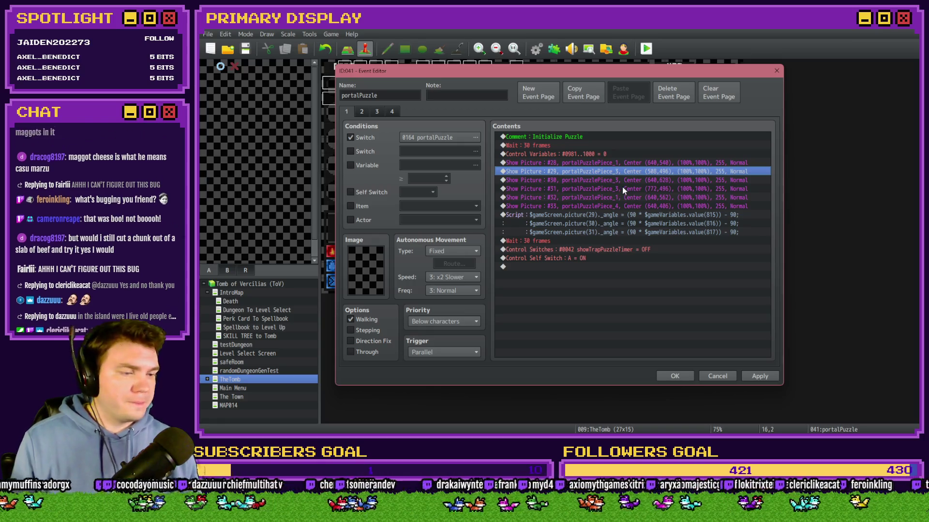
key("alt+Tab")
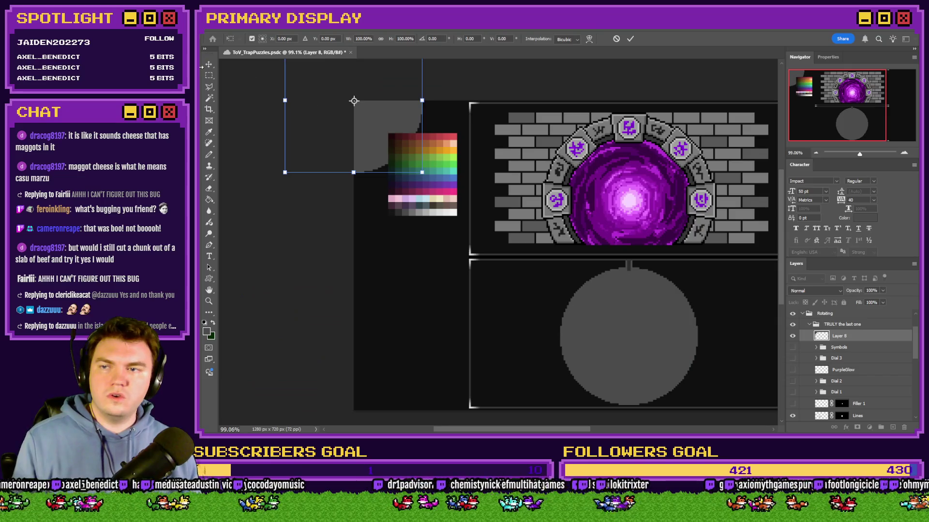
Cancel the pending circle transform and save the Photoshop document
left_click(209, 75)
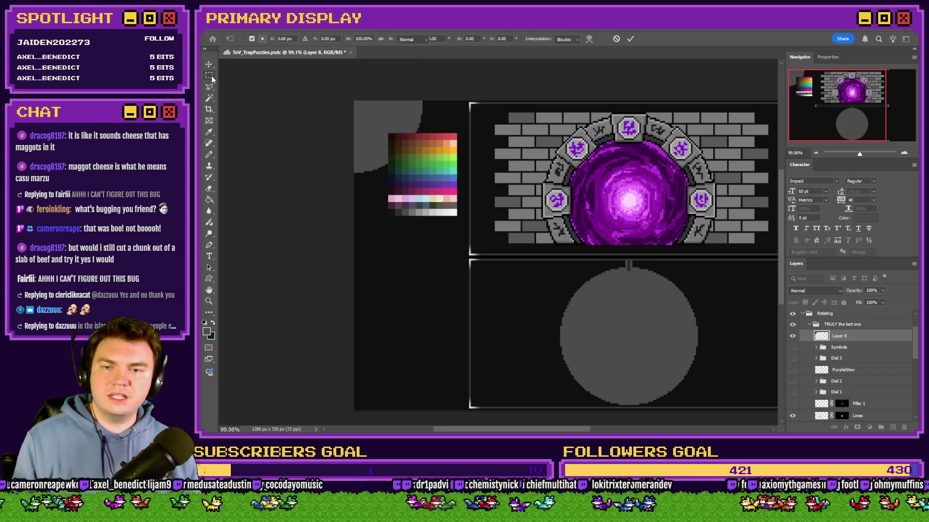
left_click(840, 324)
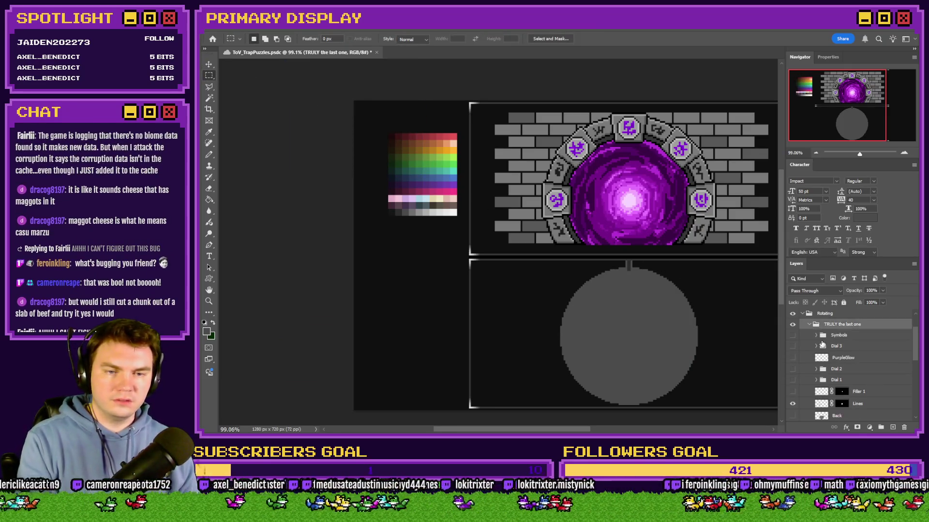
scroll(809, 404, "down", 2)
key("ctrl+s")
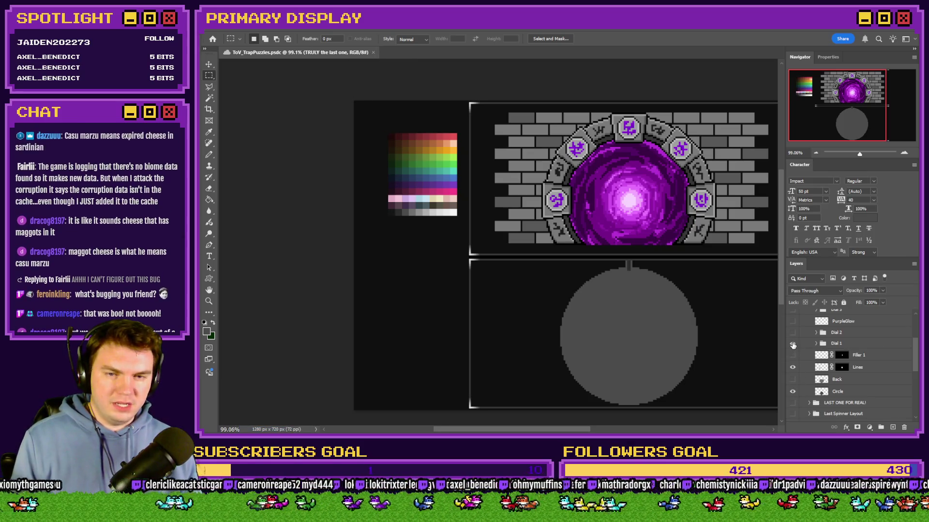
Show the Dial 1 ring in place of the plain grey Circle layer
left_click(792, 344)
left_click(793, 391)
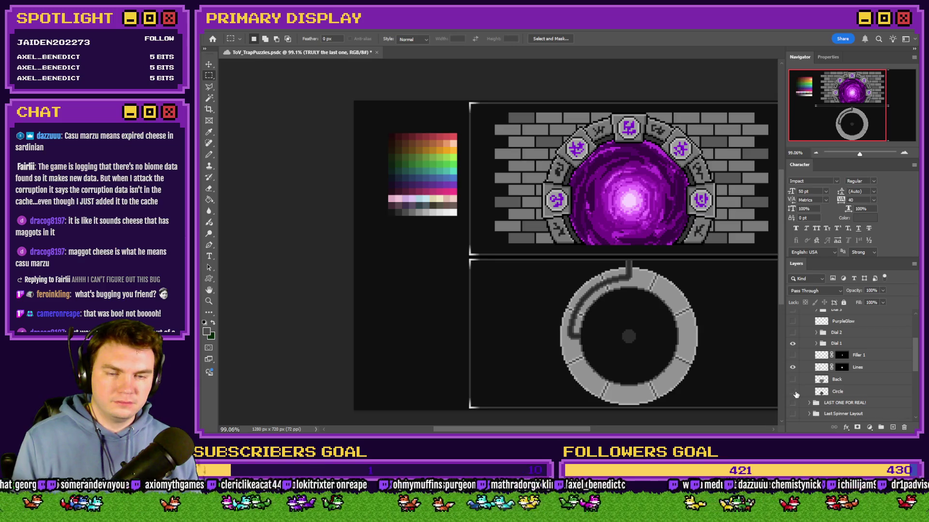
left_click(816, 343)
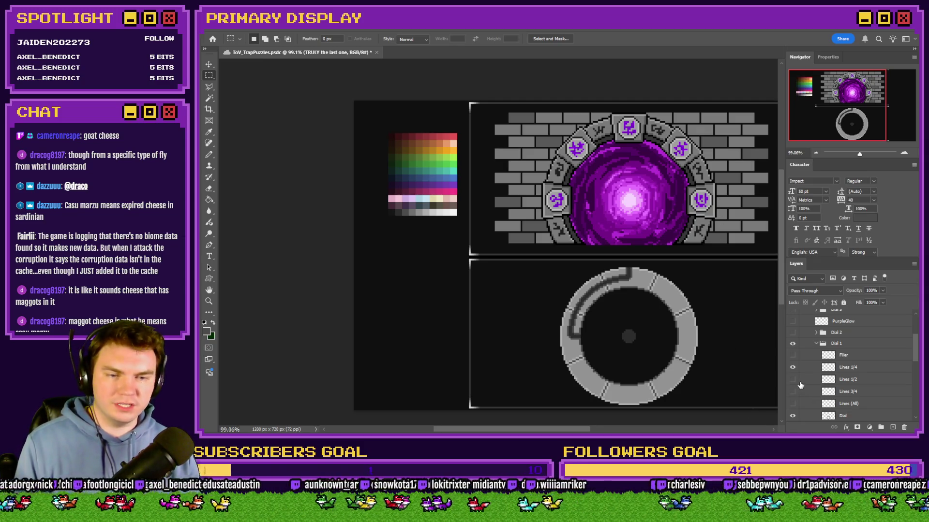
left_click(816, 344)
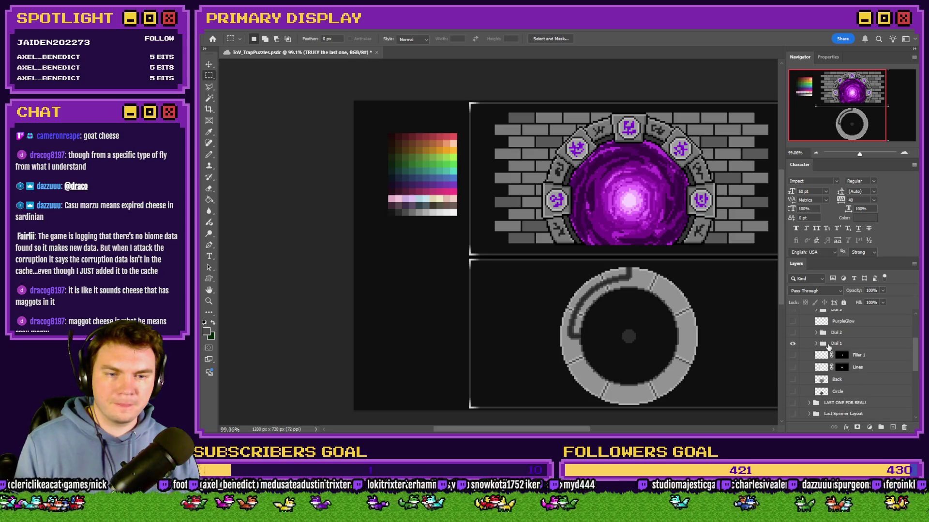
left_click(826, 344)
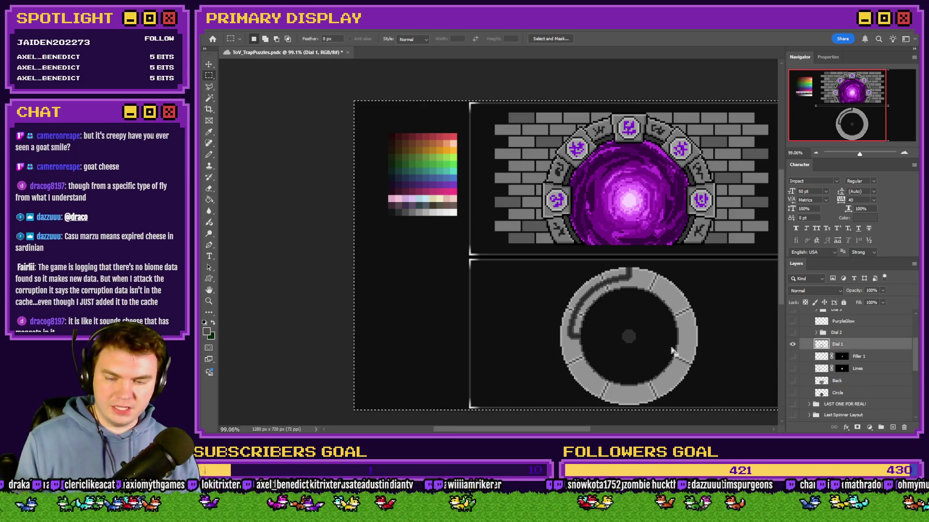
left_click(842, 315)
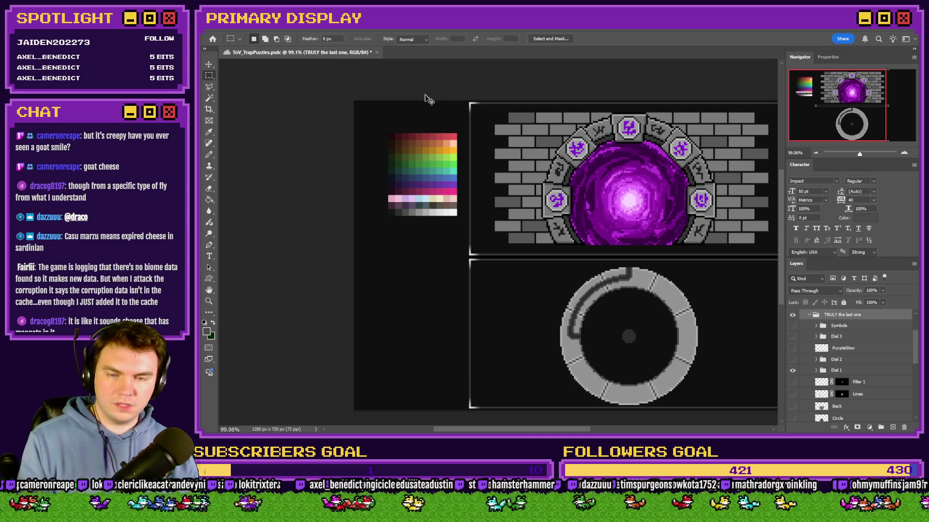
Save the quarter-line Dial 1 ring as a transparent PNG, overwriting the existing portalPuzzle file
key("ctrl+n")
key("ctrl+v")
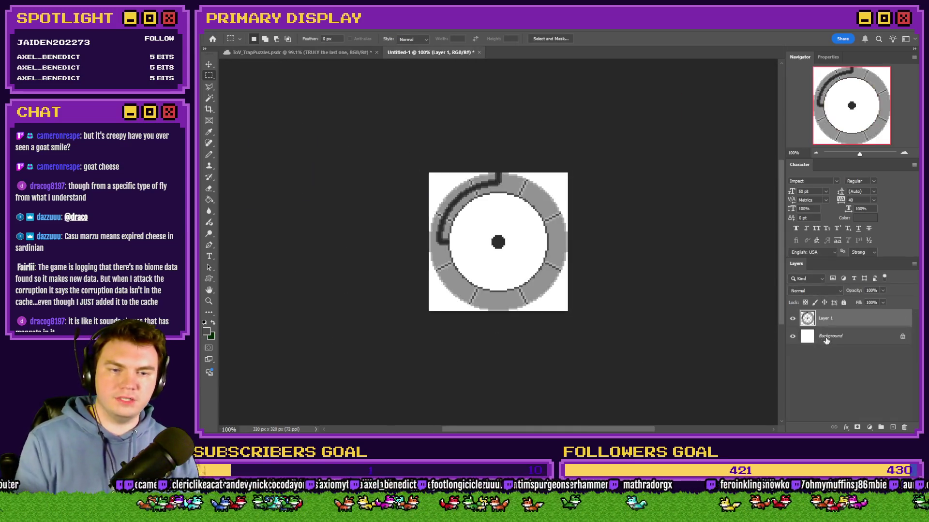
key("Delete")
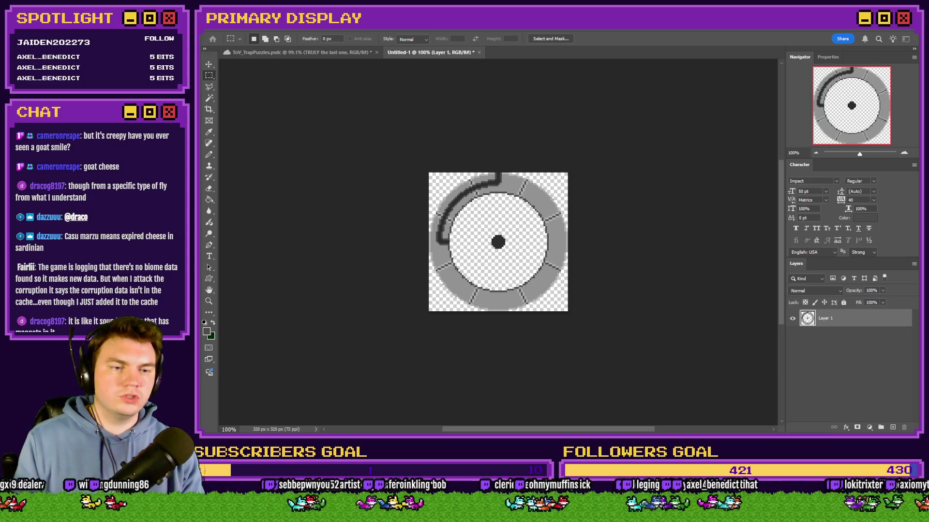
key("Return")
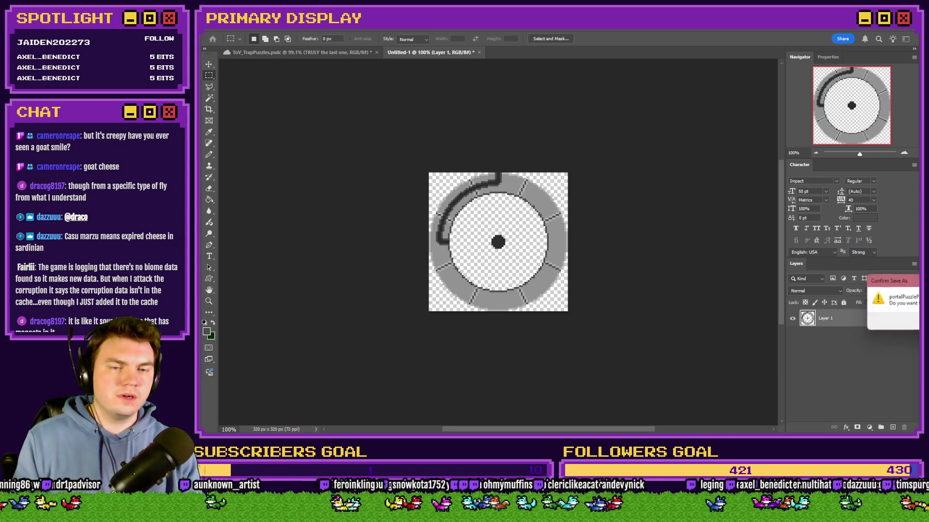
key("y")
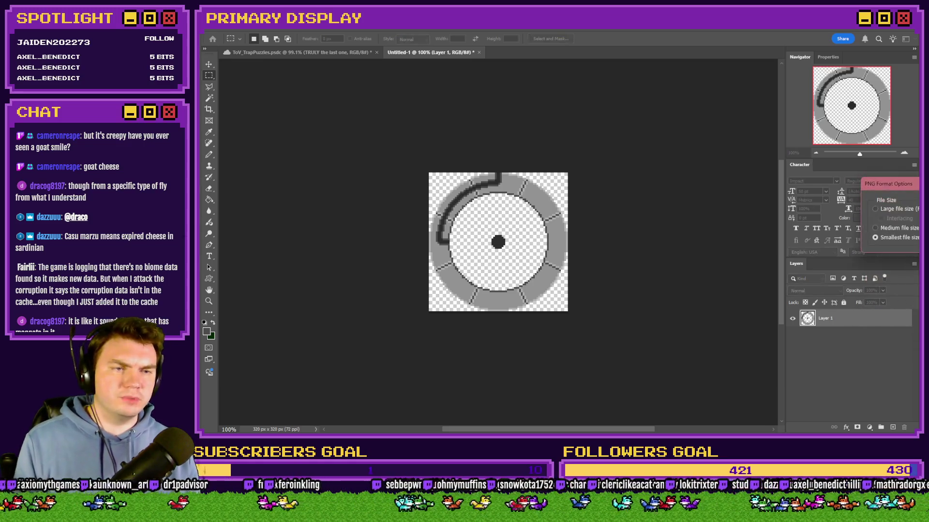
left_click(340, 53)
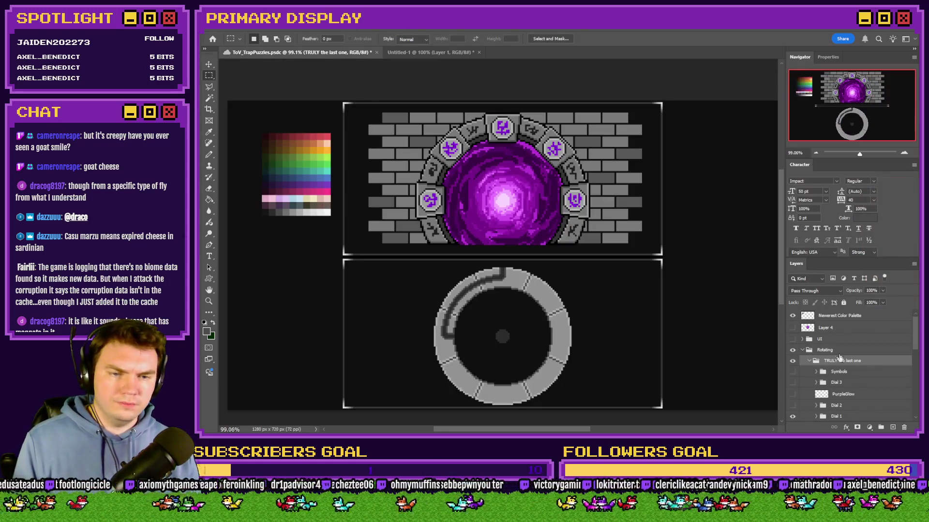
Switch Dial 1 from its quarter lines to its half-ring lines and copy the merged artwork
scroll(822, 364, "down", 3)
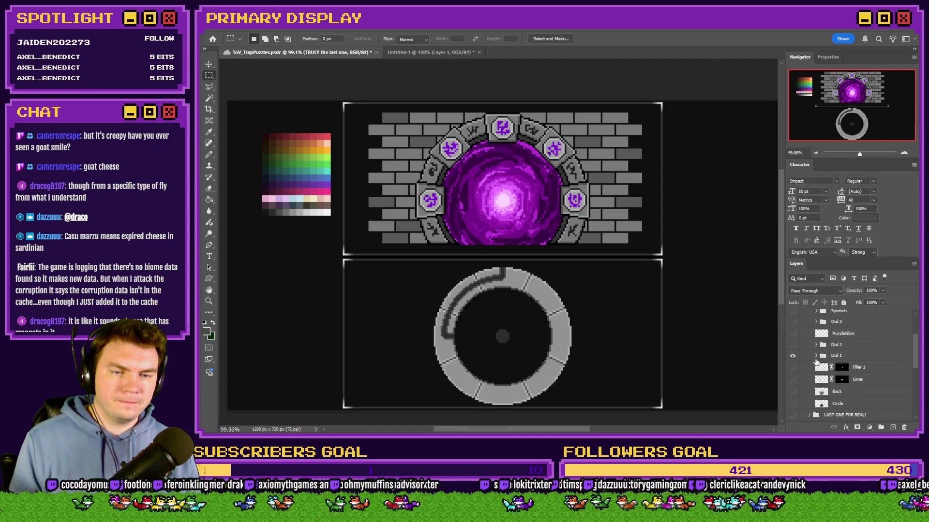
left_click(817, 357)
left_click(817, 357)
left_click(793, 392)
left_click(793, 379)
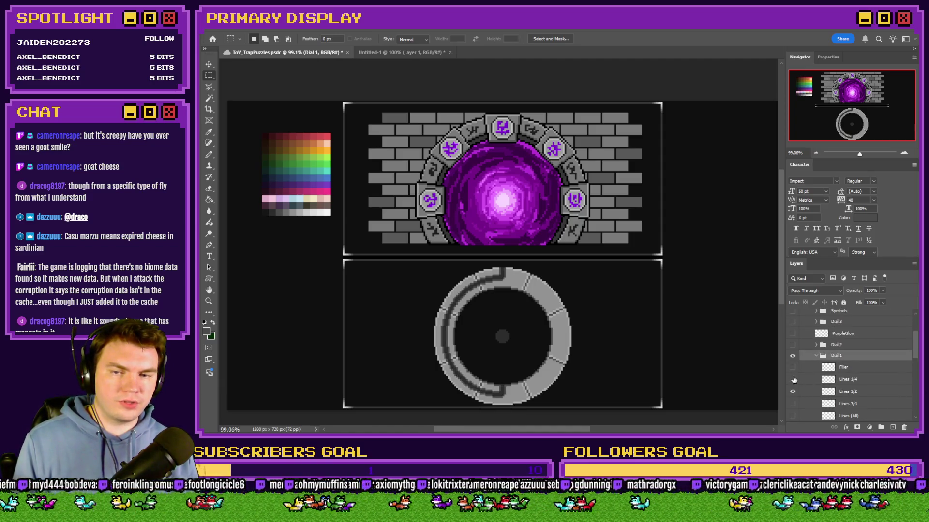
key("ctrl+e")
key("ctrl+a")
key("ctrl+z")
key("ctrl+z")
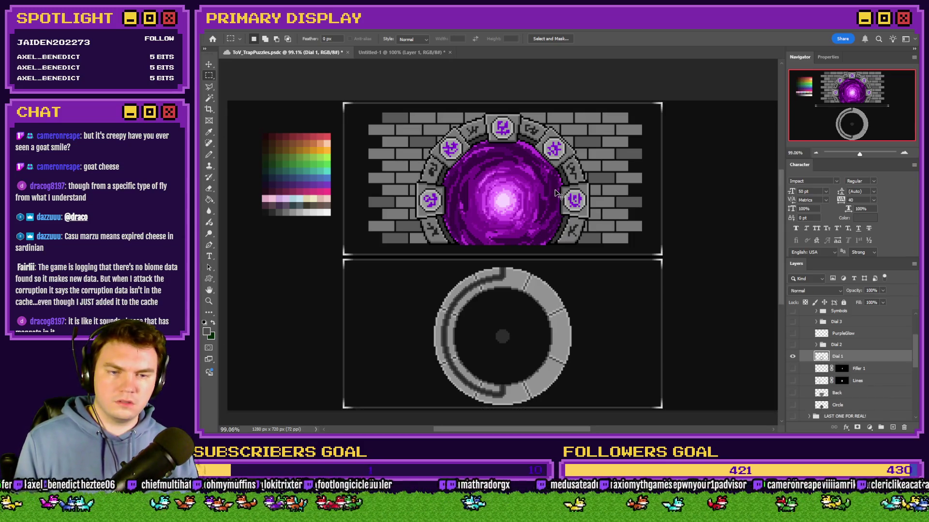
Paste the half-ring Dial 1 into the dial image and save it as a PNG
left_click(428, 56)
key("ctrl+v")
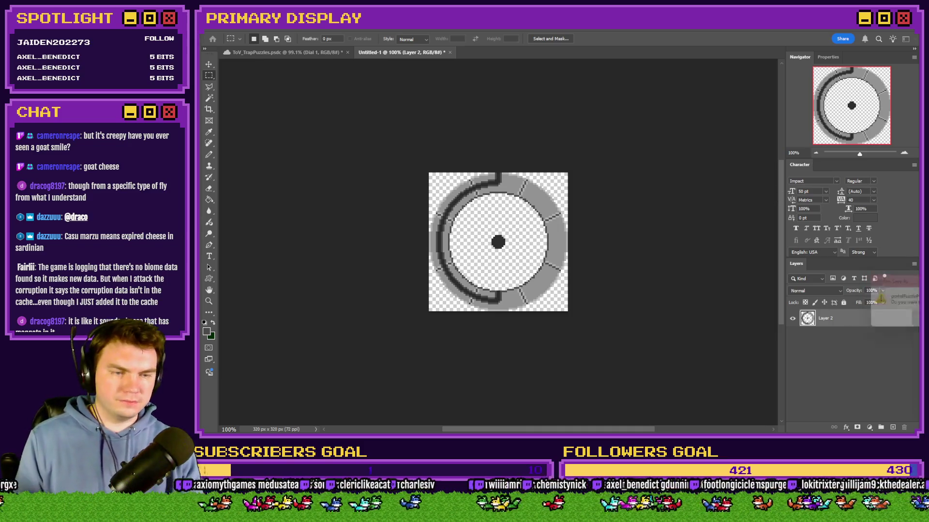
key("Return")
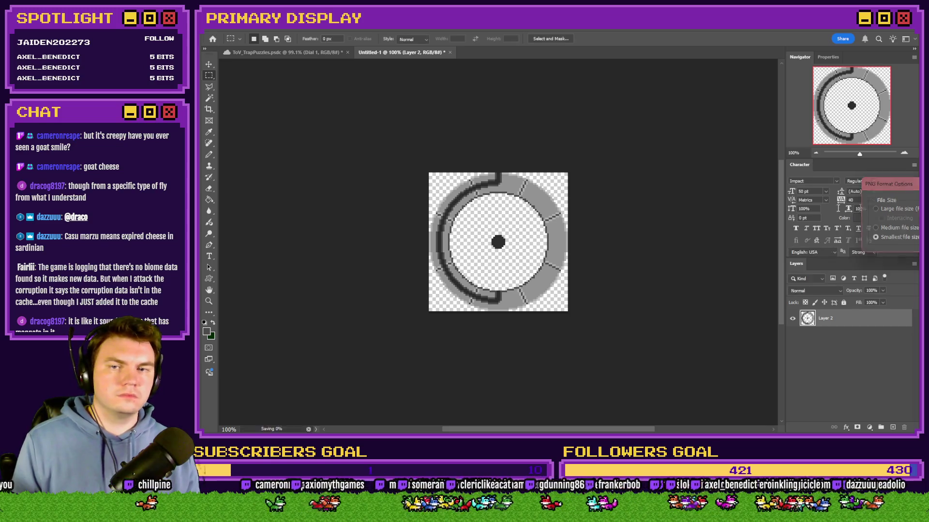
key("Return")
Collapse Dial 1 in the trap puzzles artwork and discard an unwanted 320×320 blank document
left_click(286, 53)
scroll(830, 385, "down", 2)
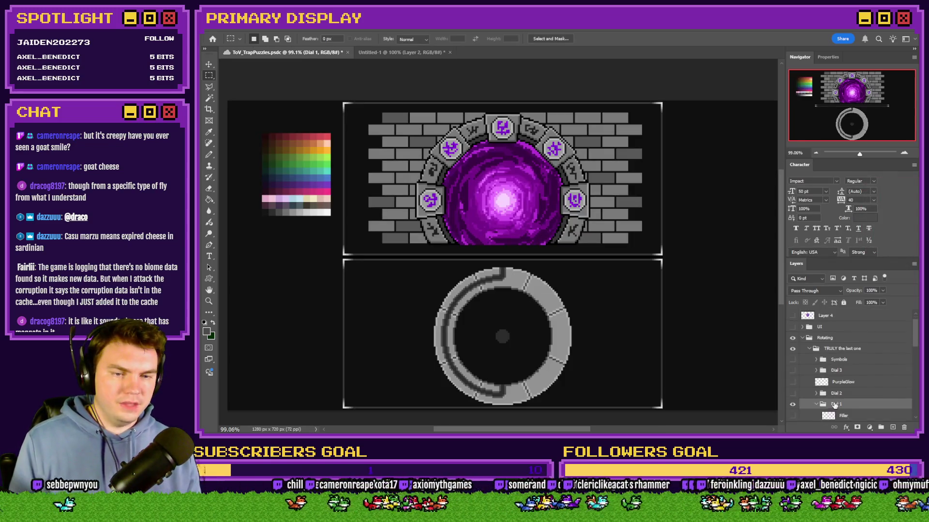
left_click(819, 391)
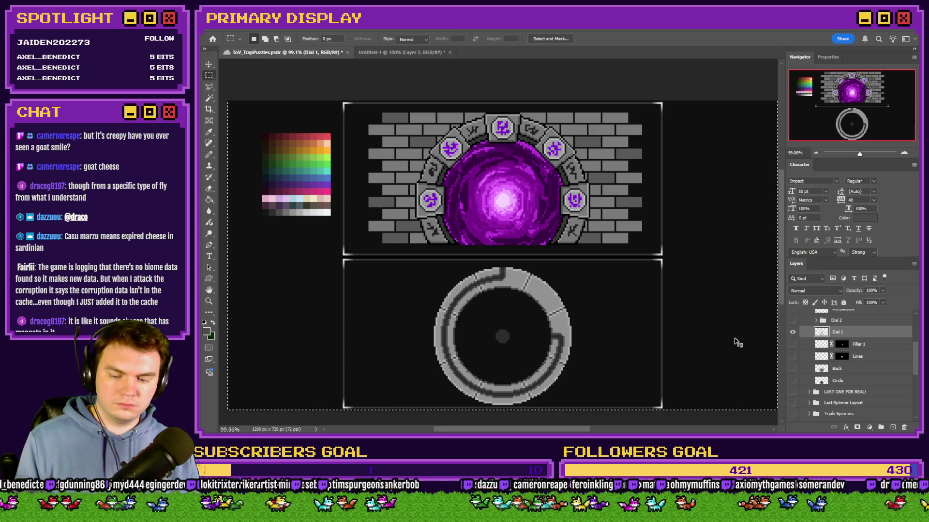
key("ctrl+n")
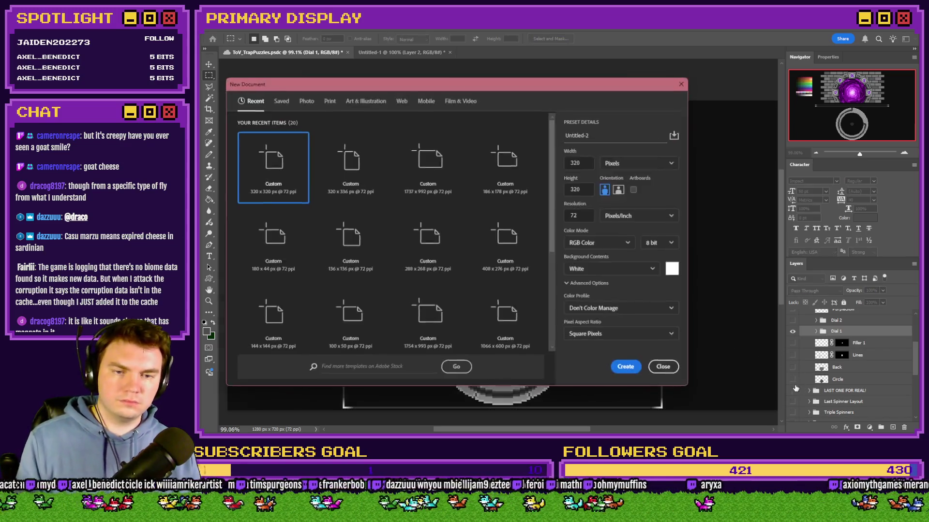
left_click(628, 367)
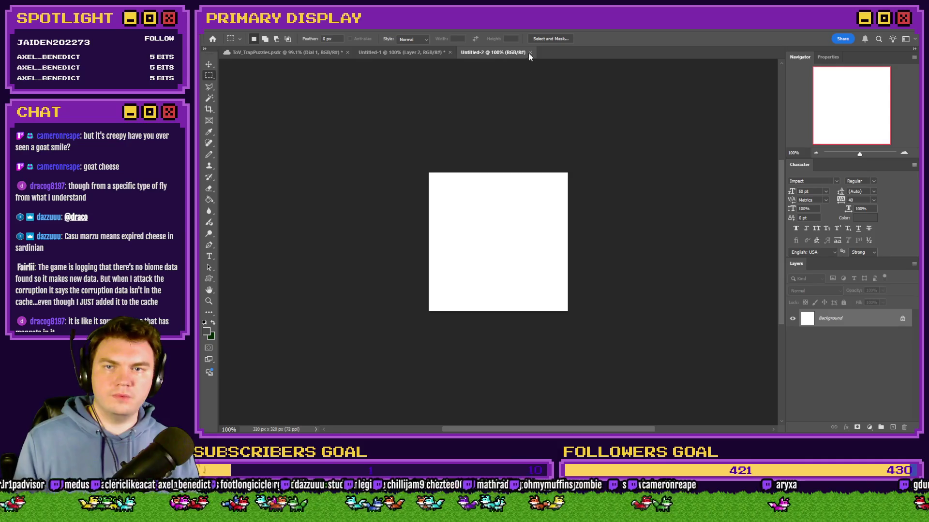
left_click(530, 52)
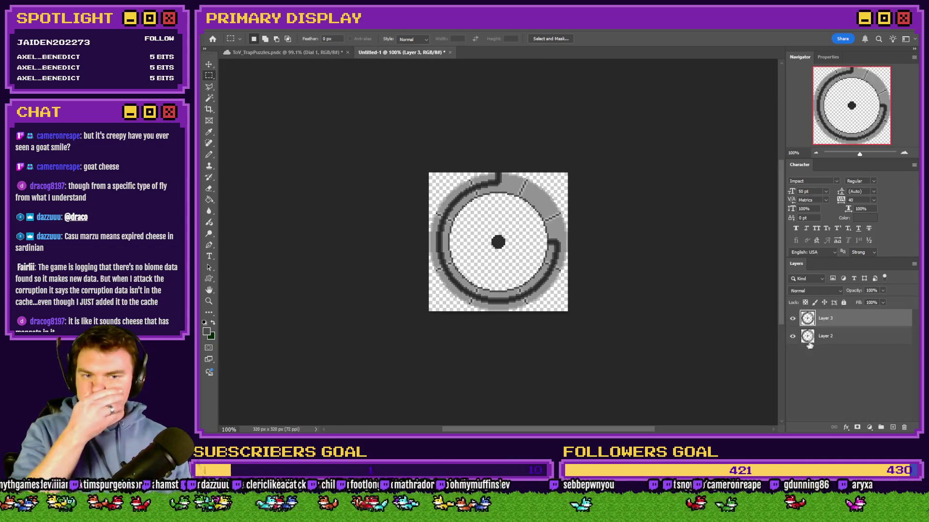
Remove the old half-ring layer, save the three-quarter-ring dial as a PNG, and close unsaved
left_click(842, 336, "shift")
key("ctrl+e")
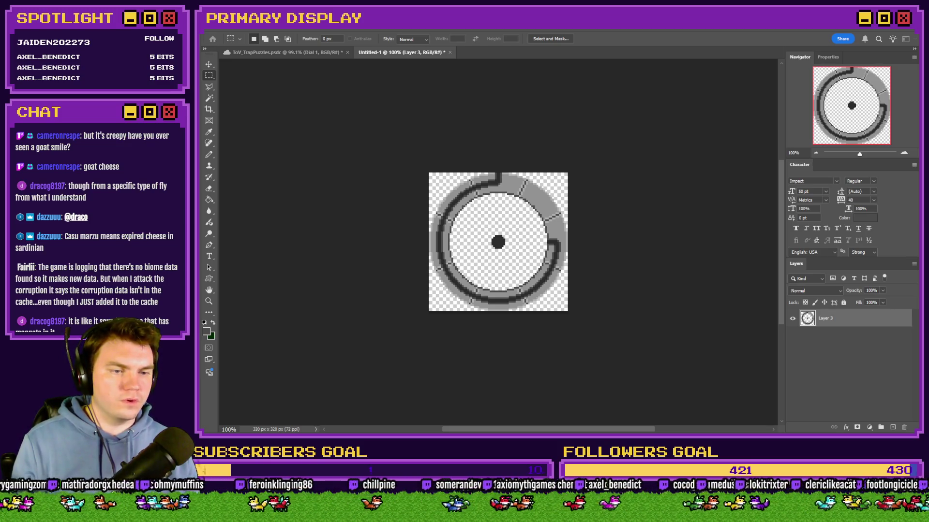
key("Return")
key("Return")
left_click(450, 53)
left_click(520, 176)
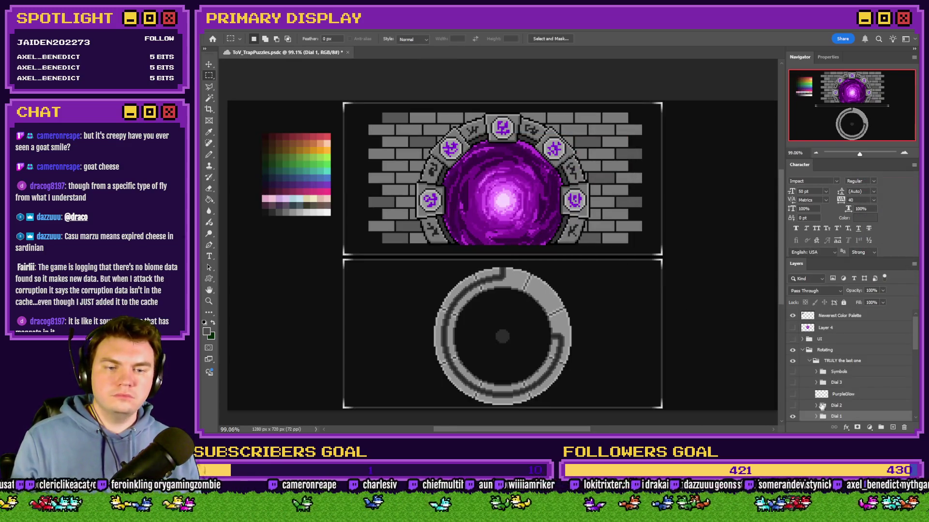
Show Dial 2 in place of Dial 1 and select its dial layer
scroll(822, 407, "down", 1)
left_click(792, 369)
left_click(793, 380)
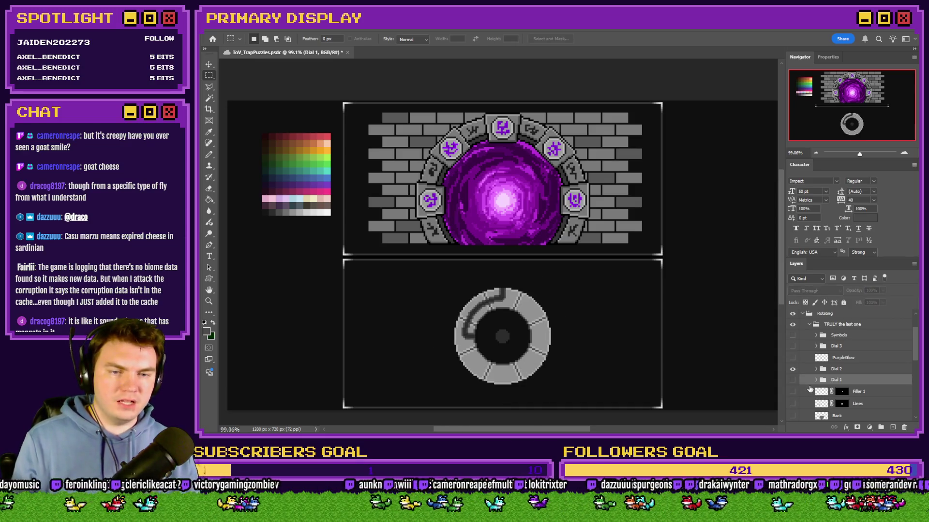
left_click(817, 369)
left_click(824, 371)
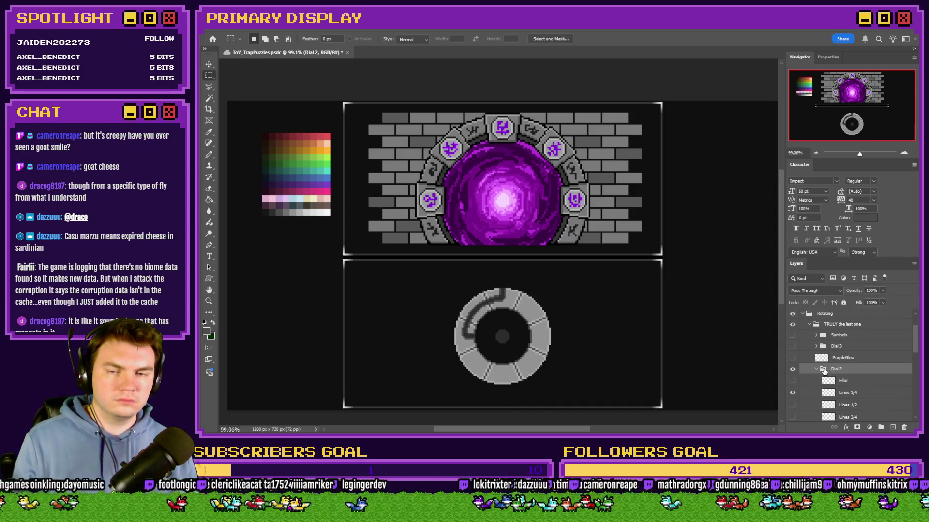
scroll(811, 390, "down", 3)
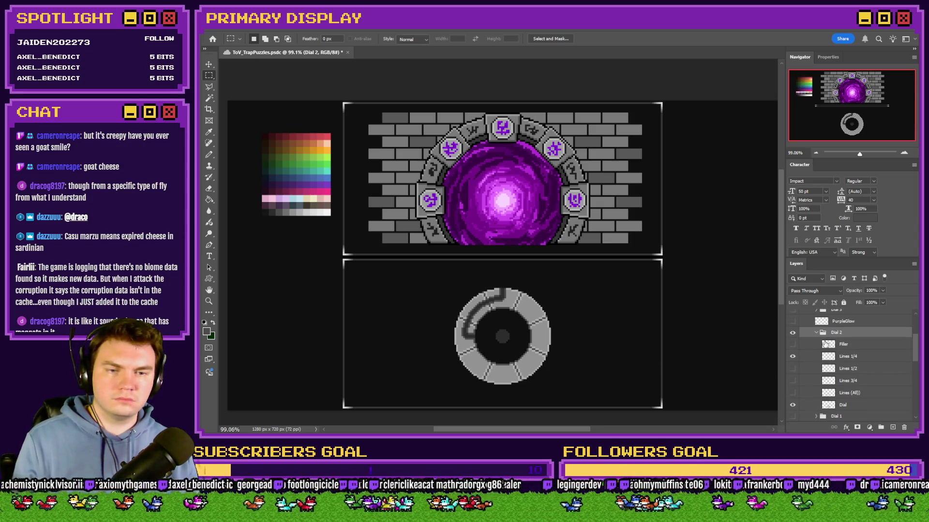
left_click(667, 334, "ctrl")
Paste Dial 2 into a new transparent 224×224 document and save it as a PNG
key("ctrl+n")
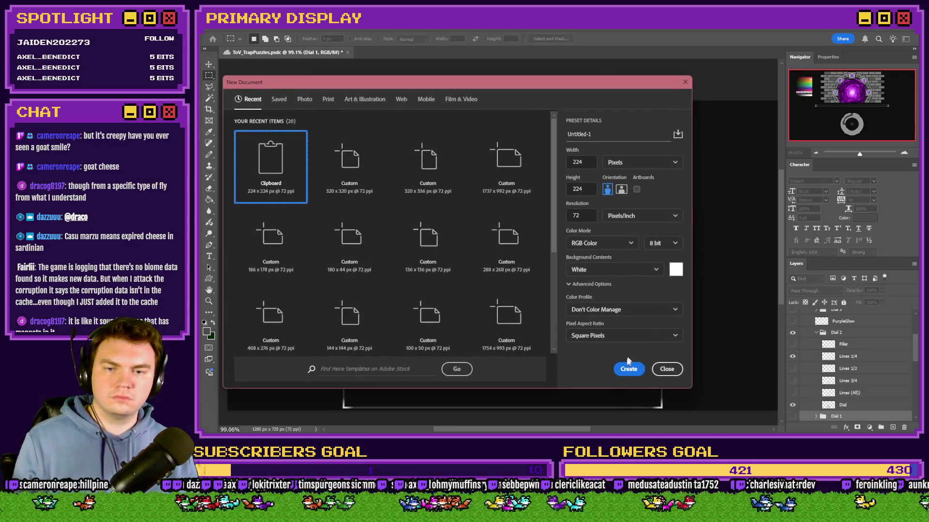
left_click(620, 364)
key("ctrl+v")
left_click(818, 333)
key("Delete")
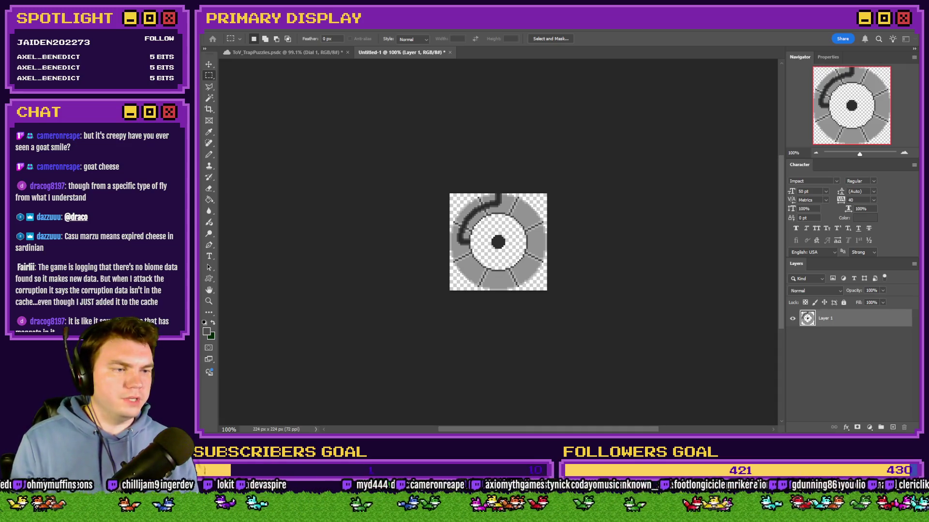
key("Return")
key("Return")
Switch Dial 2 to its half-ring lines, comparing it with and without the Lines 1/2 layer
left_click(282, 57)
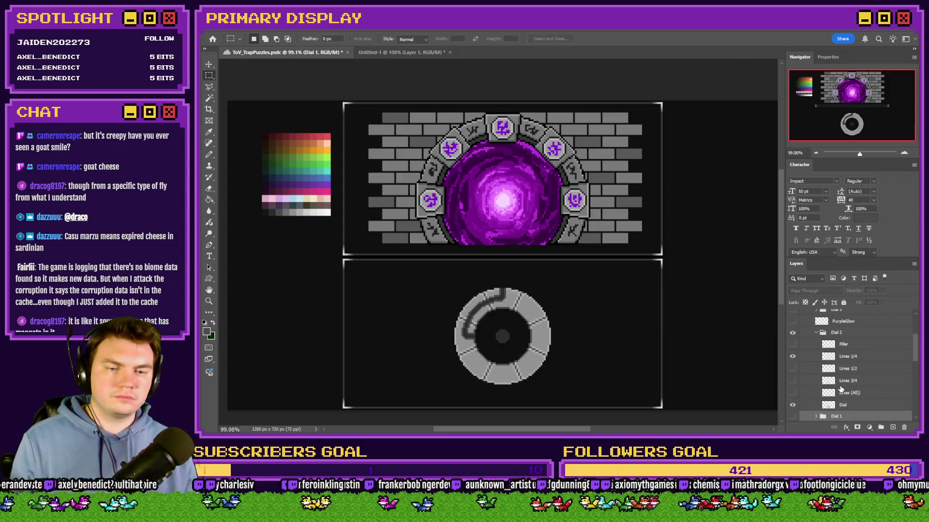
scroll(841, 389, "down", 2)
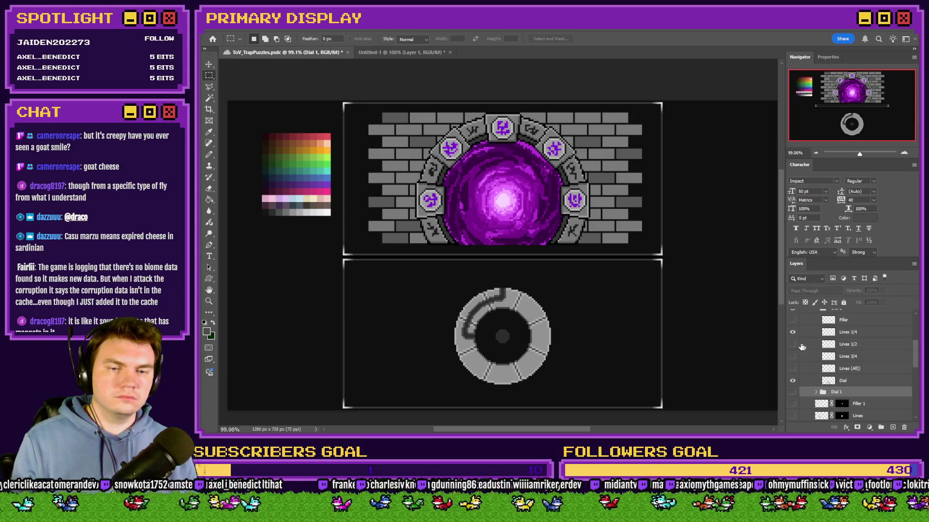
left_click(792, 344)
left_click(793, 332)
scroll(823, 338, "up", 2)
left_click(826, 334)
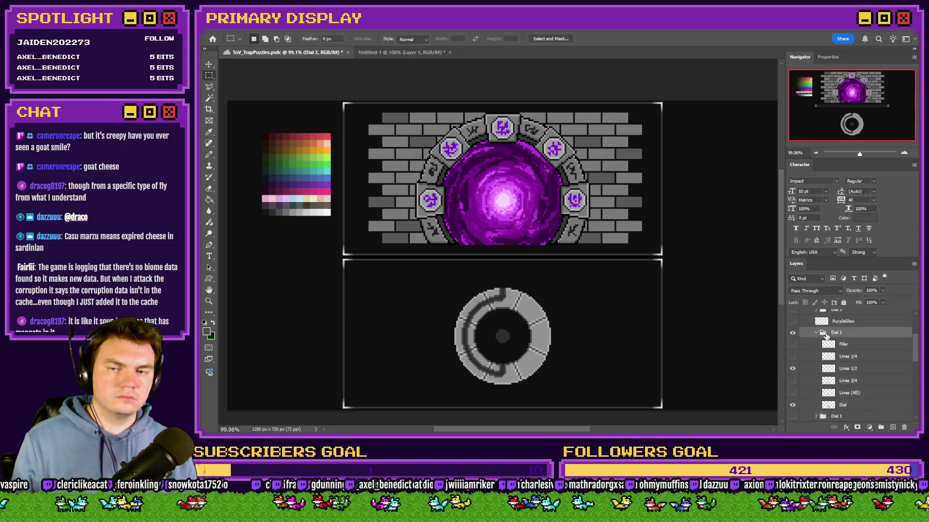
left_click(792, 356)
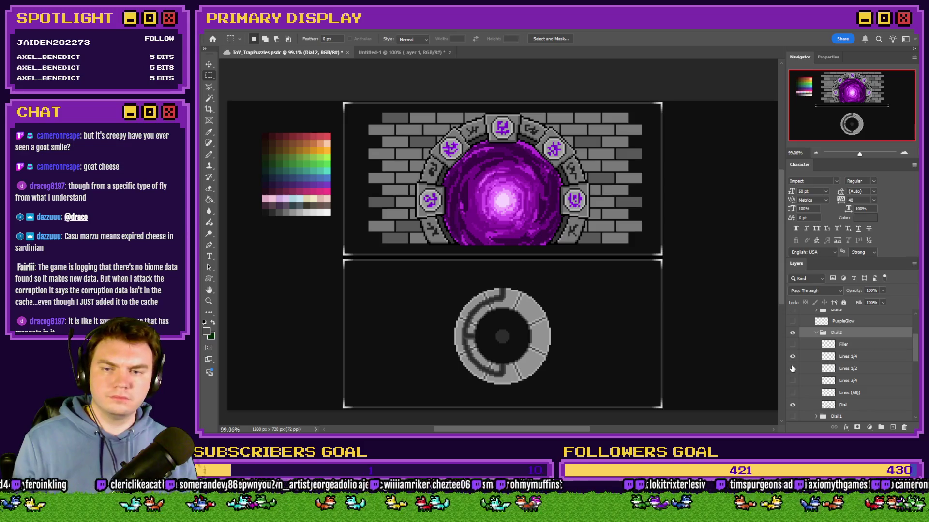
left_click(792, 368)
left_click(792, 369)
left_click(792, 368)
left_click(792, 369)
left_click(792, 368)
left_click(792, 369)
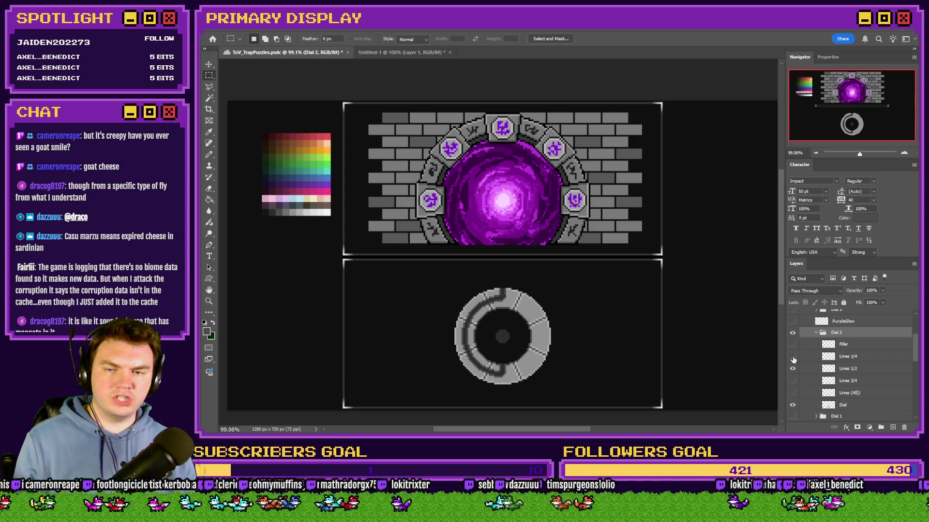
Replace the old Layer 1 in the dial image with the half-ring Dial 2 and save as PNG
key("ctrl+e")
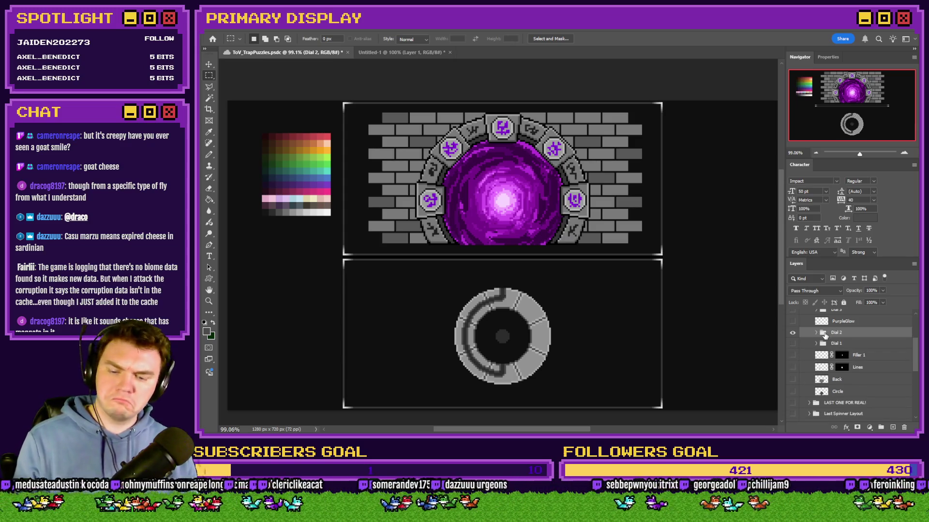
key("ctrl+a")
key("ctrl+z")
key("ctrl+z")
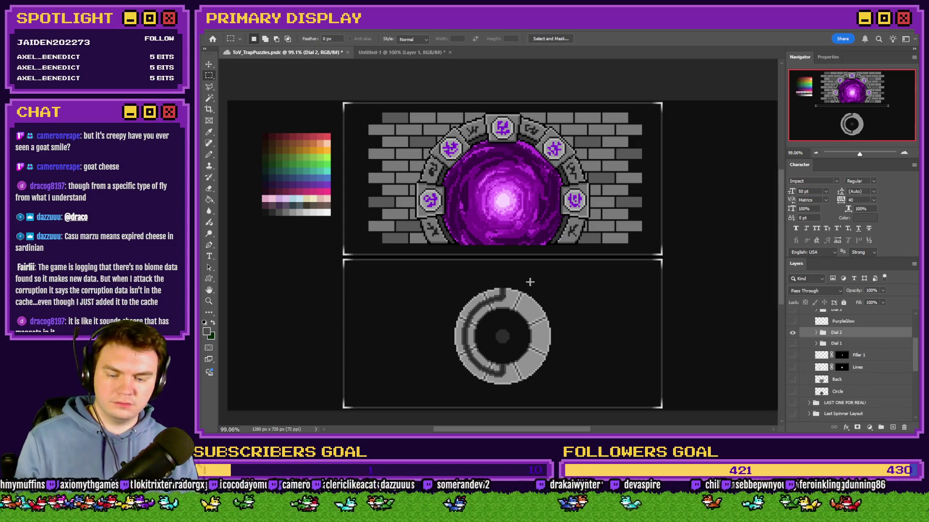
key("ctrl+v")
left_click_drag(823, 337, 904, 427)
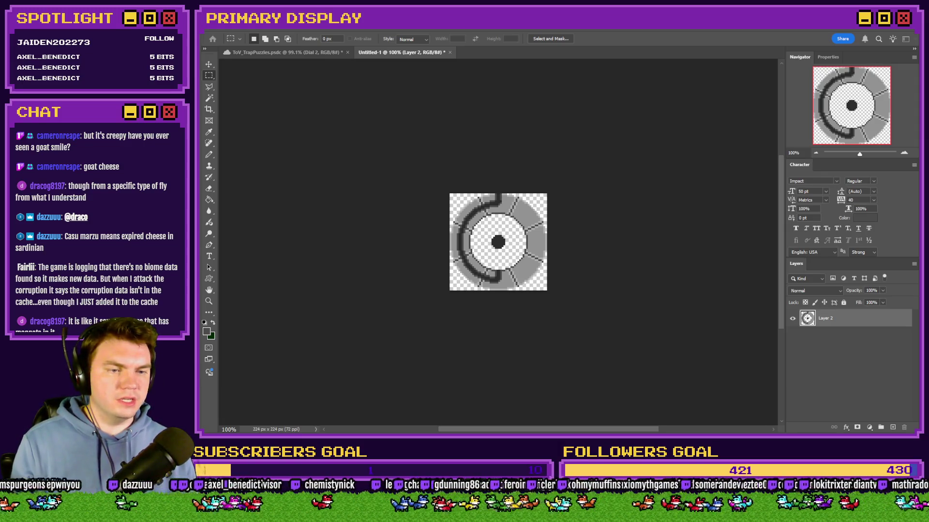
key("ctrl+s")
key("Return")
Switch Dial 2 from its half-ring lines to the Lines 3/4 layer
key("ctrl+Tab")
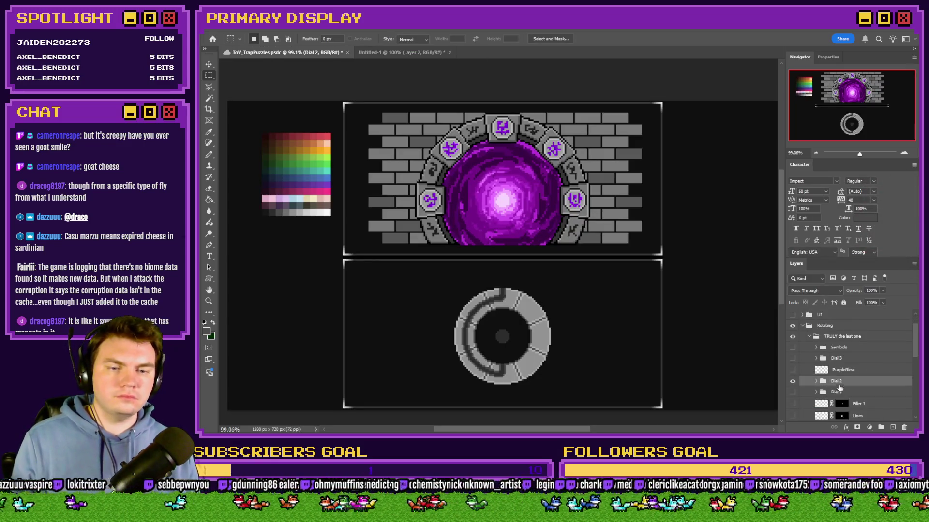
left_click(816, 381)
scroll(822, 368, "down", 4)
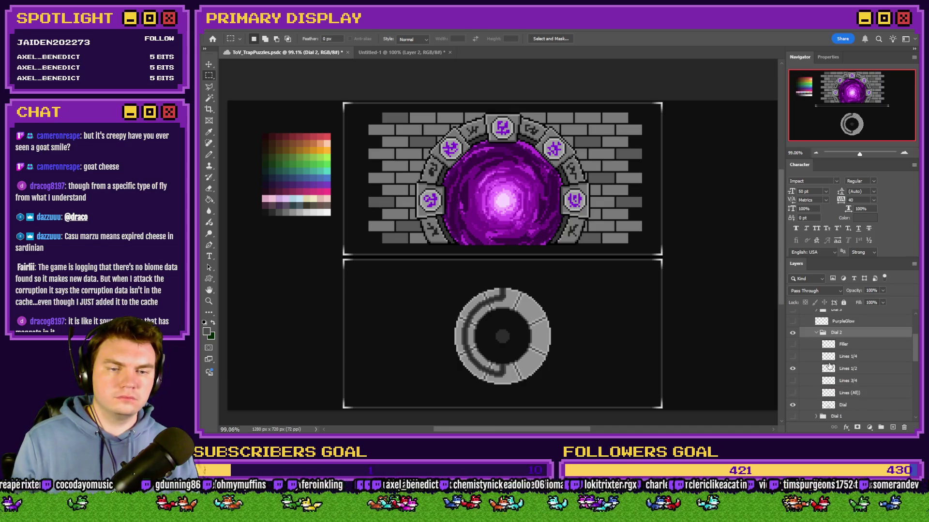
left_click(792, 369)
left_click(793, 381)
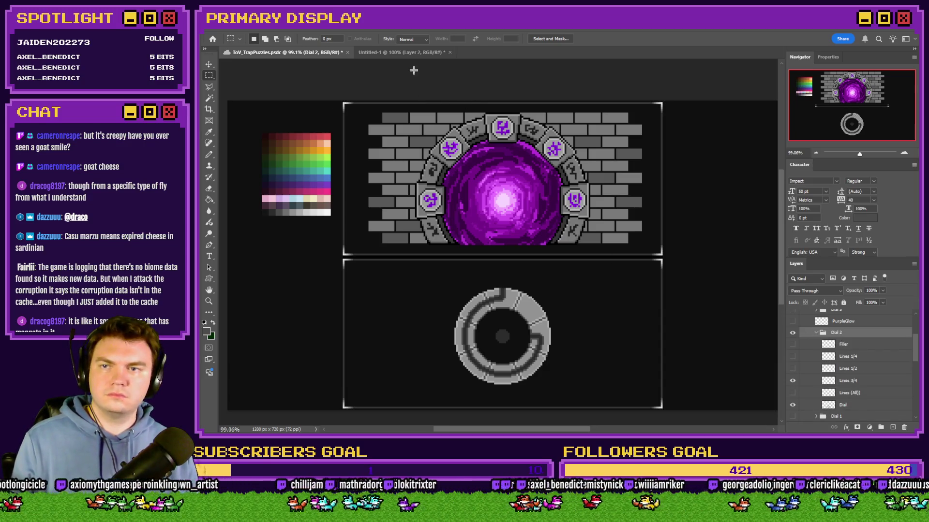
Paste the three-quarter Dial 2 over the old layer, save as PNG, and close without saving
left_click(413, 53)
key("ctrl+v")
key("Delete")
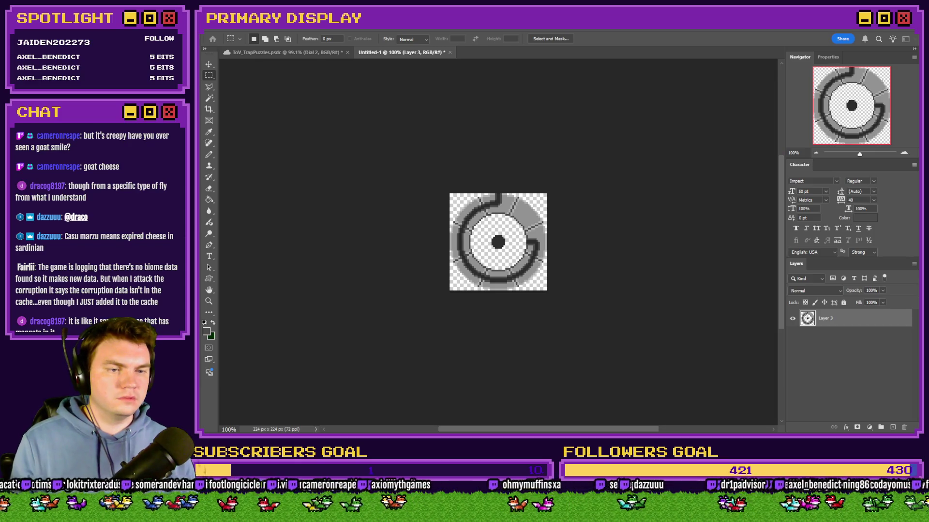
key("Return")
key("Return")
left_click(450, 52)
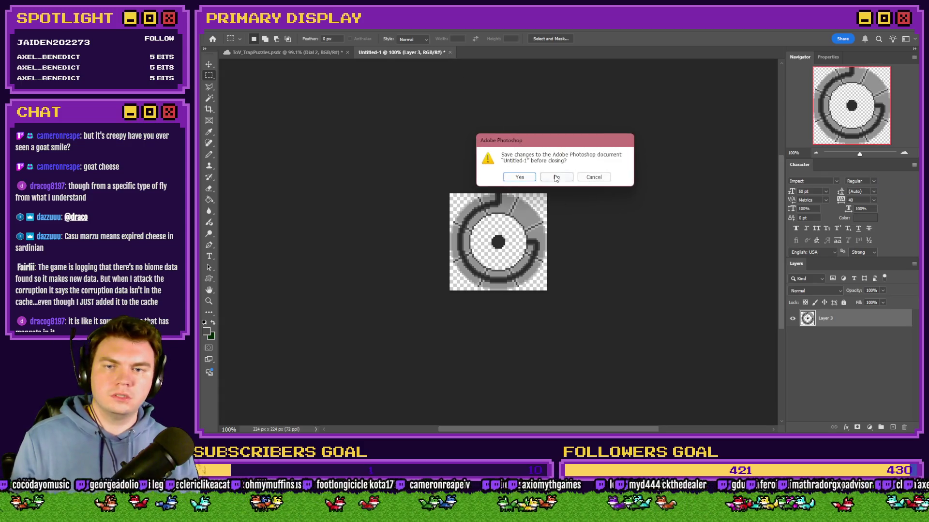
left_click(556, 177)
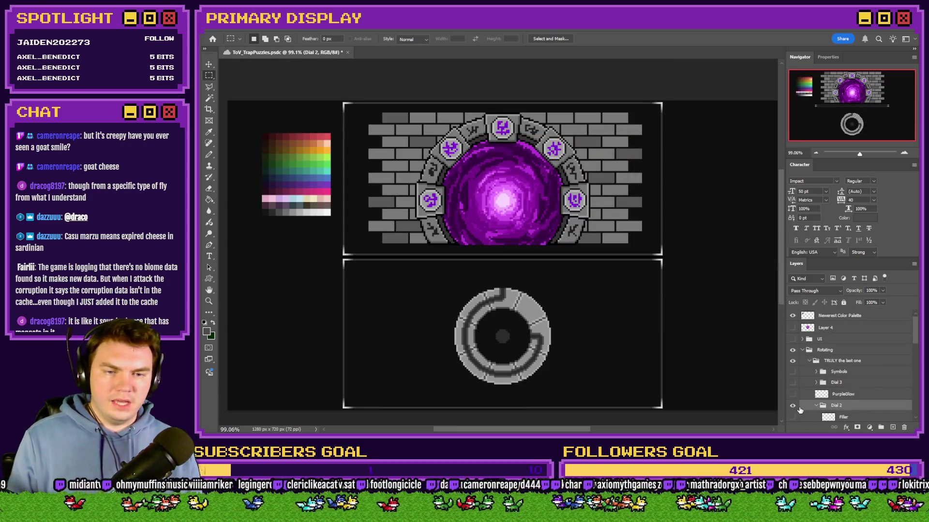
Hide Dial 2, show and select the Dial 3 group, and copy its merged artwork
left_click(817, 406)
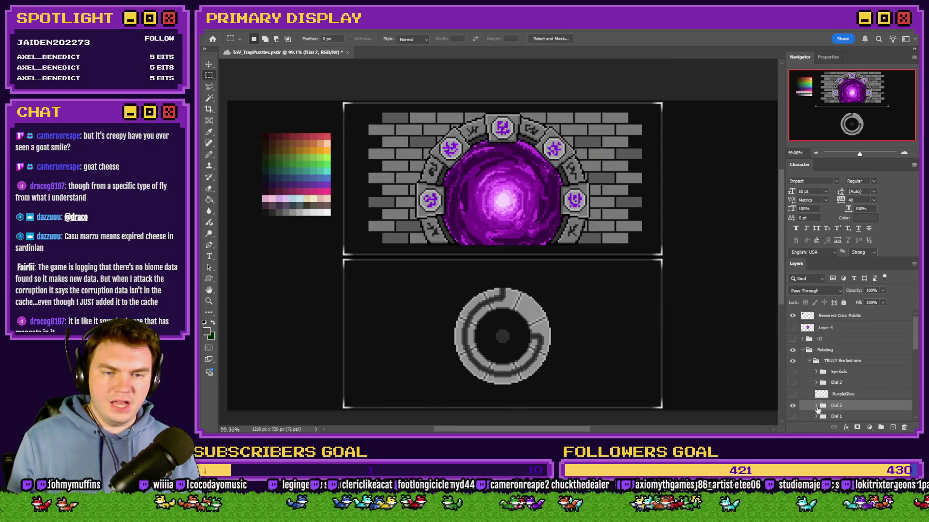
left_click(793, 406)
left_click(792, 382)
left_click(817, 382)
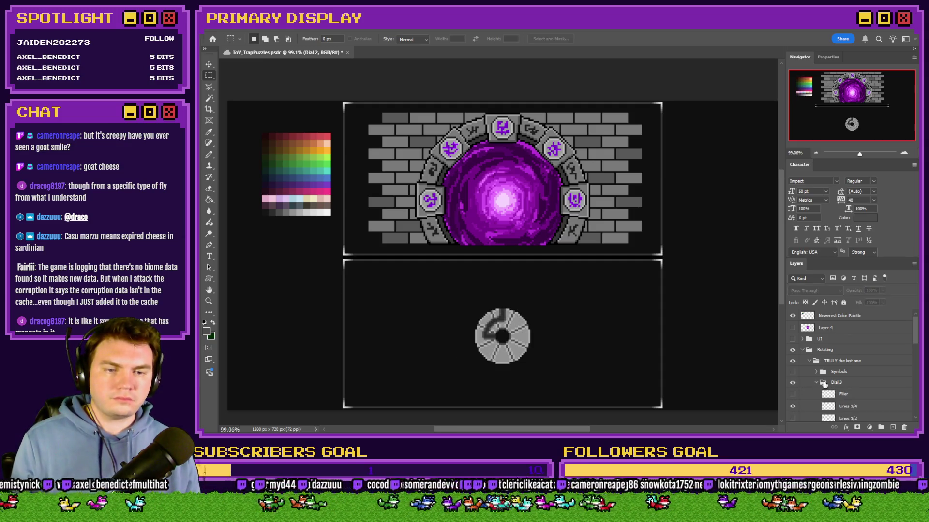
left_click(826, 383)
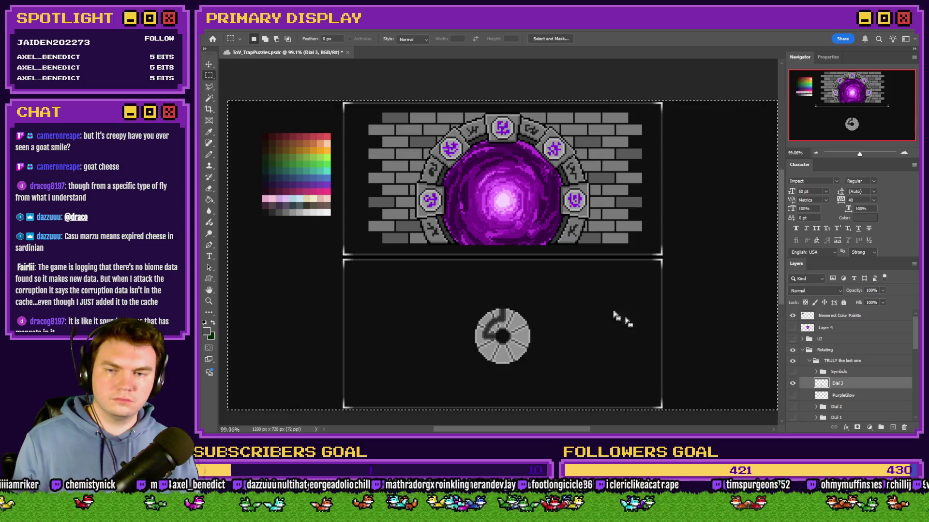
key("alt+bracketleft")
Paste Dial 3 into a new 128×128 document and delete its white background
key("ctrl+n")
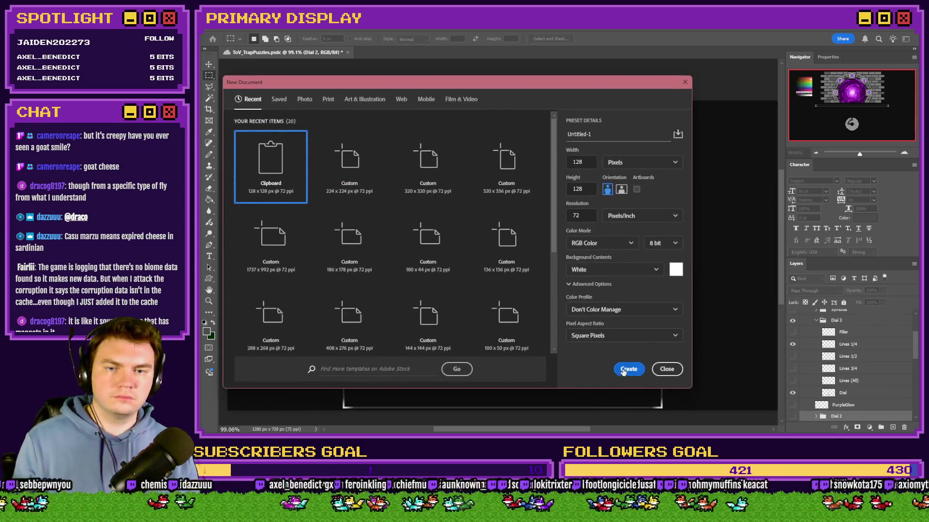
left_click(629, 372)
key("ctrl+v")
left_click(823, 334)
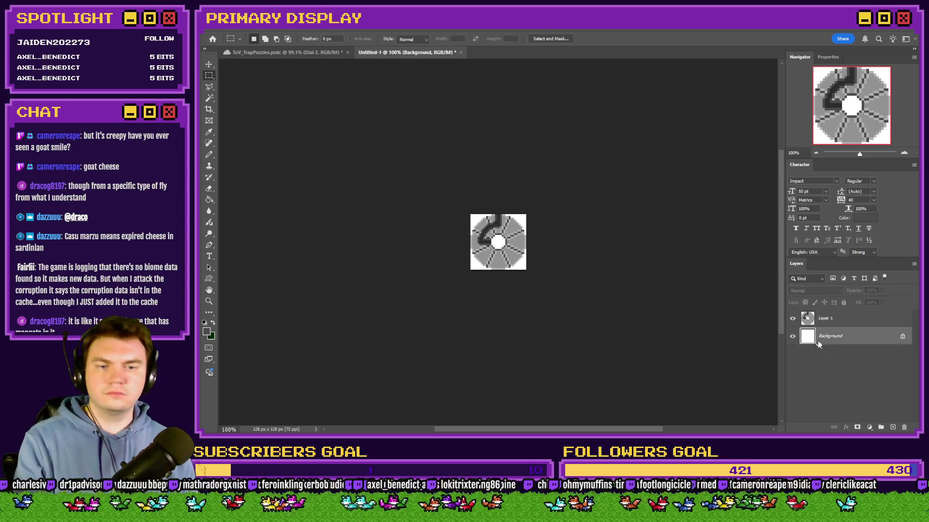
key("Delete")
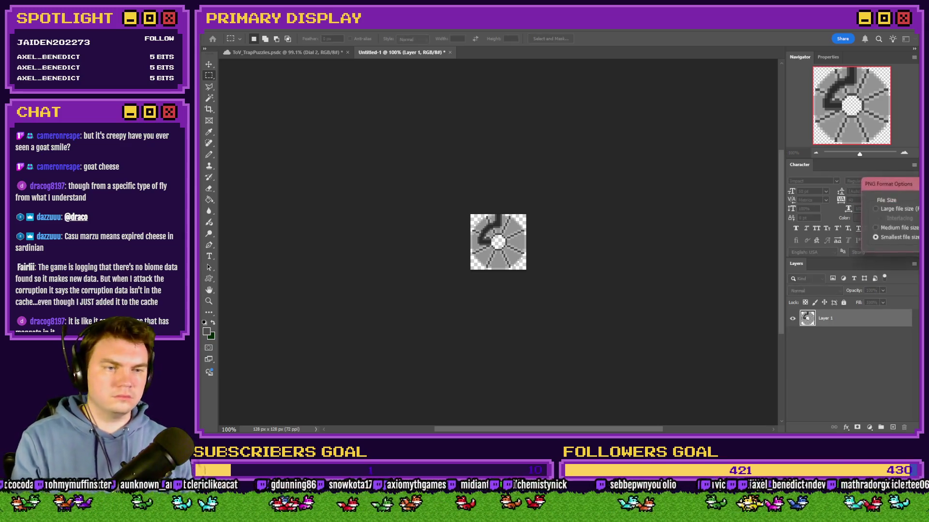
Switch Dial 3 from its Lines 1/4 layer to Lines 1/2 and merge the group
left_click(319, 53)
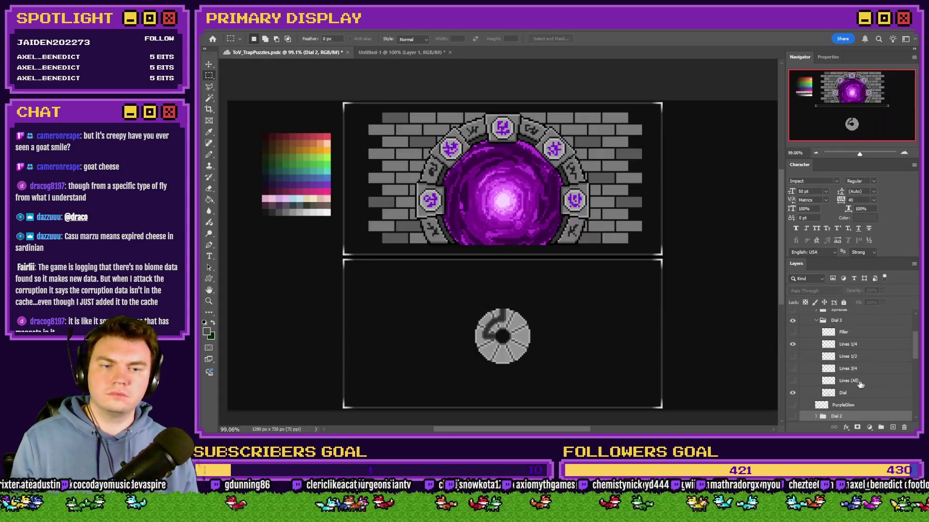
left_click(792, 343)
left_click(792, 356)
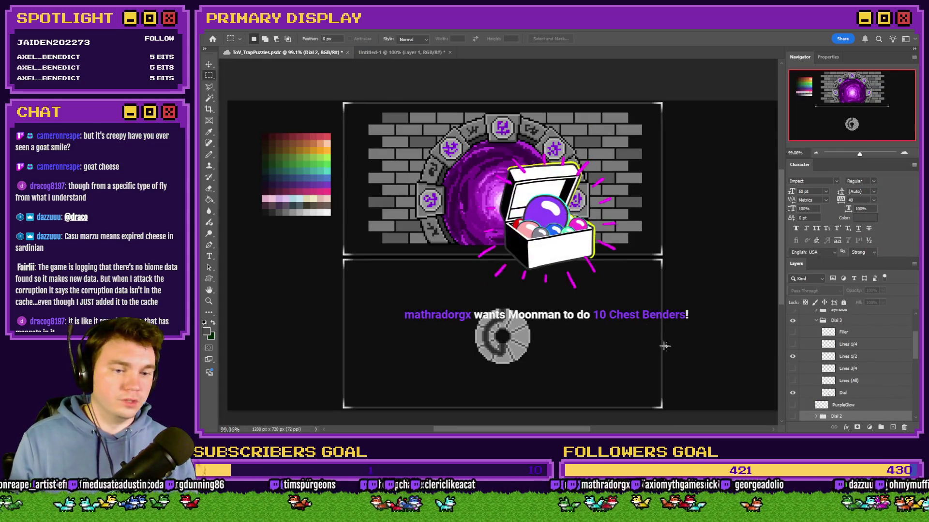
left_click(864, 322)
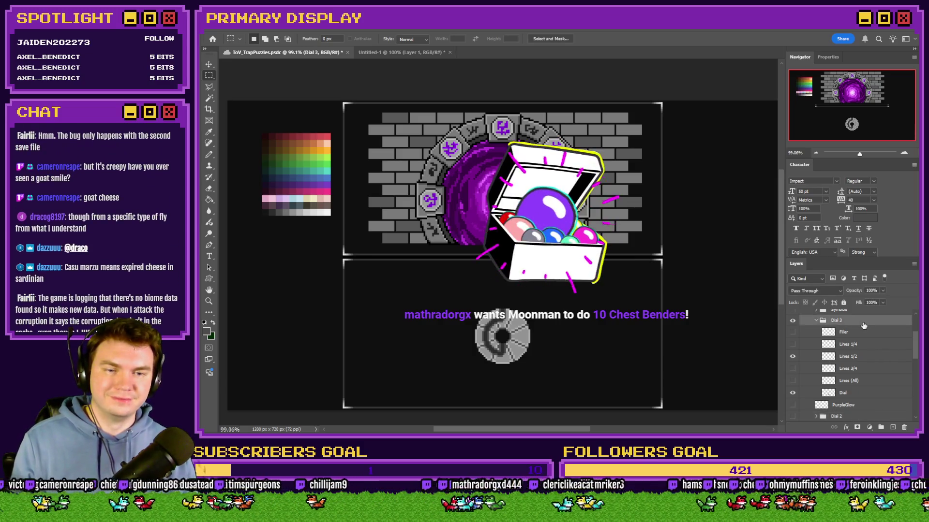
key("ctrl+e")
key("Delete")
Paste the half-line Dial 3 as a second layer, hide it, and select Layer 1
left_click(401, 52)
key("ctrl+v")
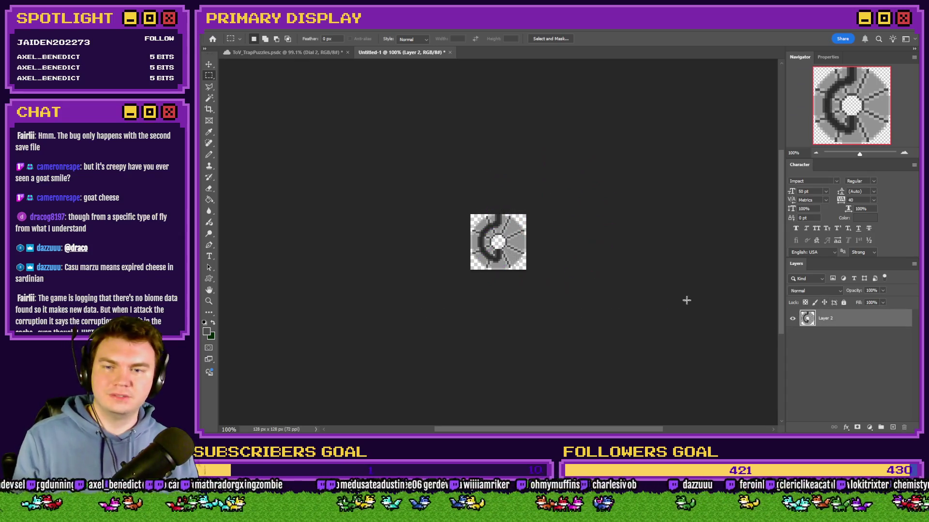
key("ctrl+z")
key("ctrl+z")
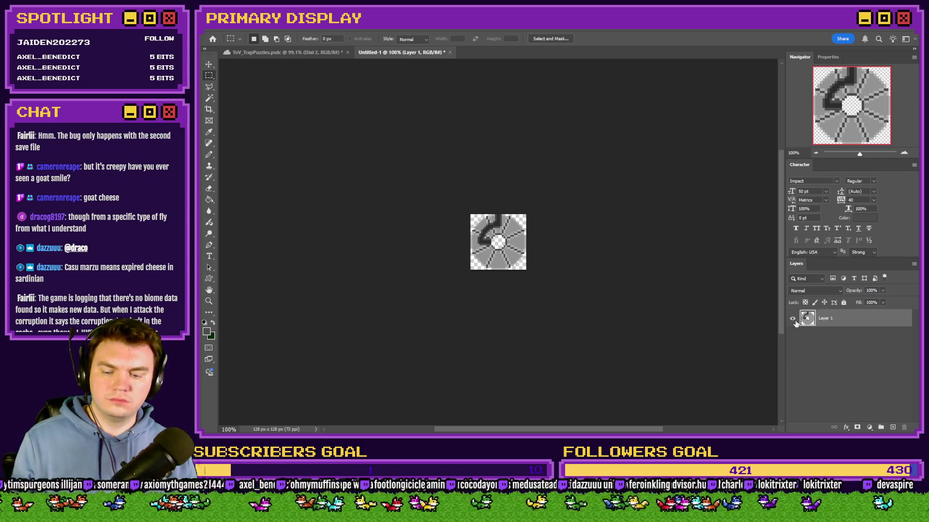
key("ctrl+v")
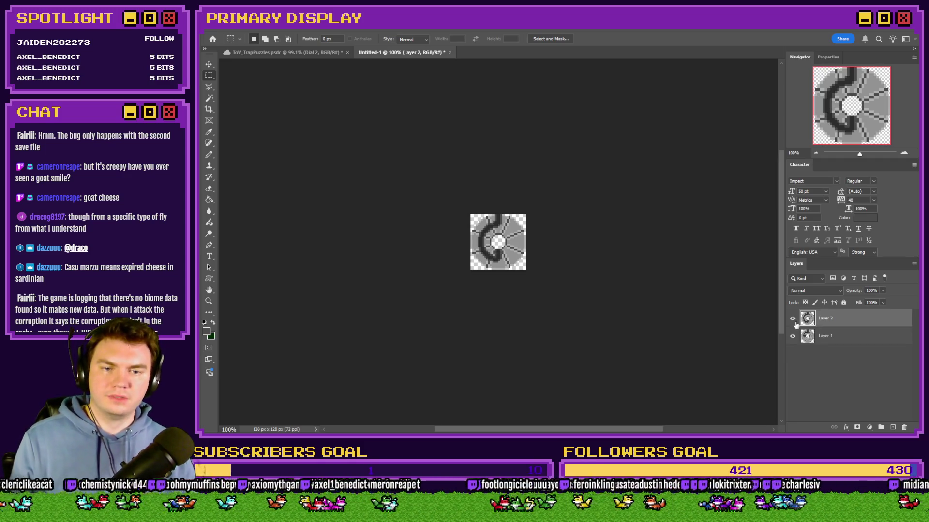
left_click(793, 319)
left_click(809, 335)
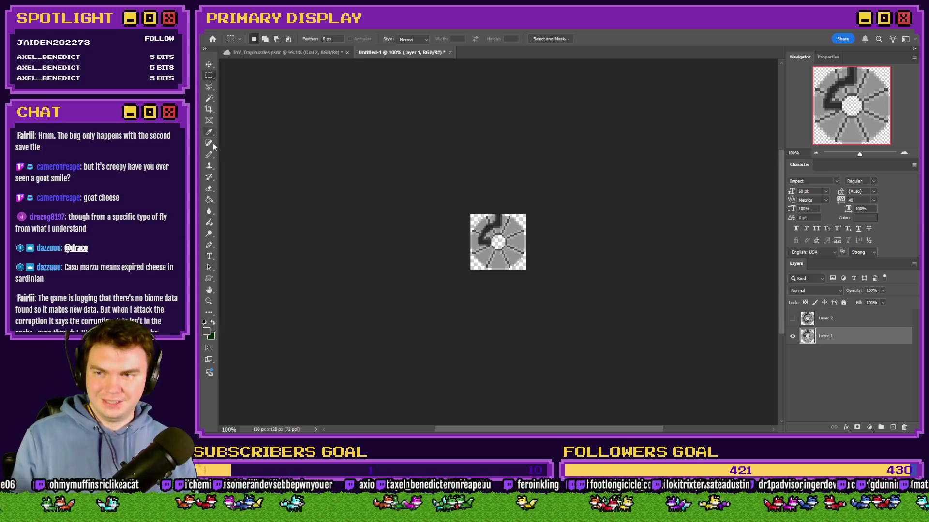
Switch to the Pencil tool with a 4 px brush
left_click(210, 155)
scroll(524, 228, "up", 5)
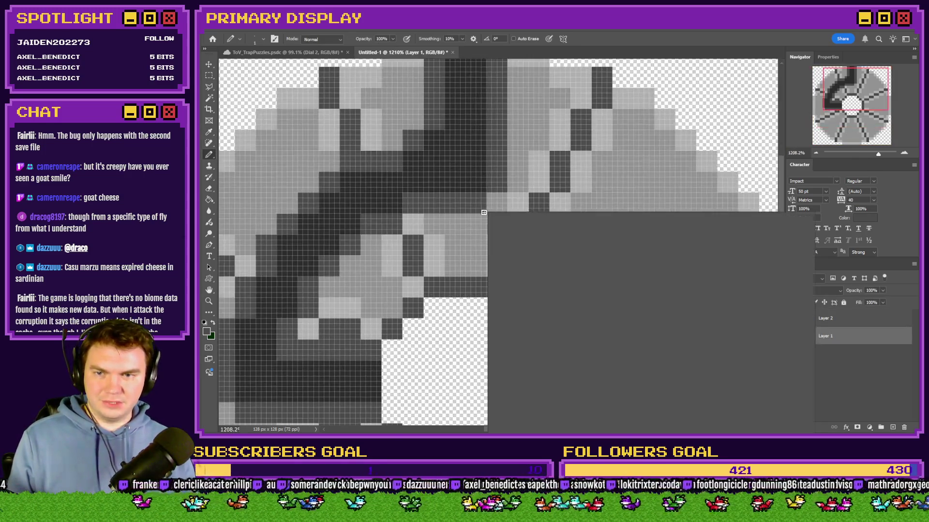
right_click(523, 228)
left_click(551, 332)
key("Return")
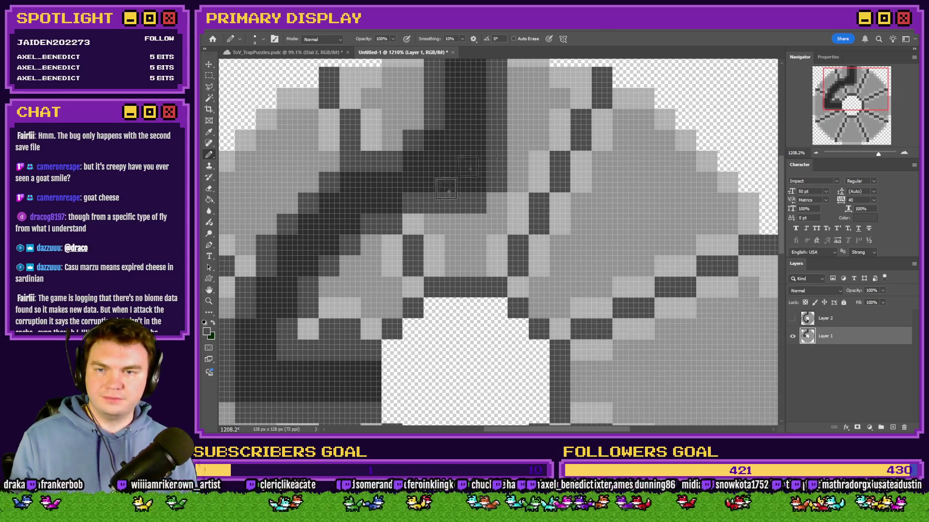
Sample light grey from the dial and repaint part of the dark stroke near the centre
scroll(504, 241, "up", 2)
left_click(484, 168, "alt")
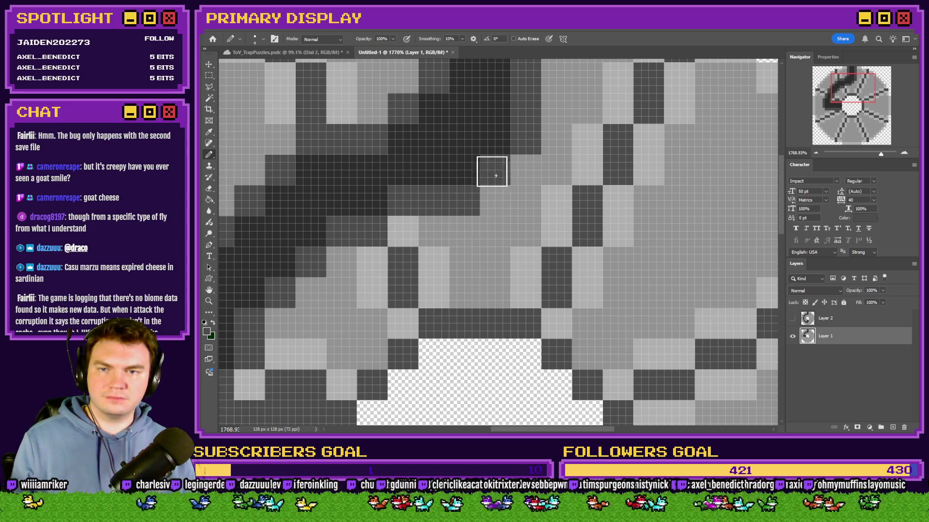
scroll(518, 208, "down", 4)
scroll(518, 208, "down", 2)
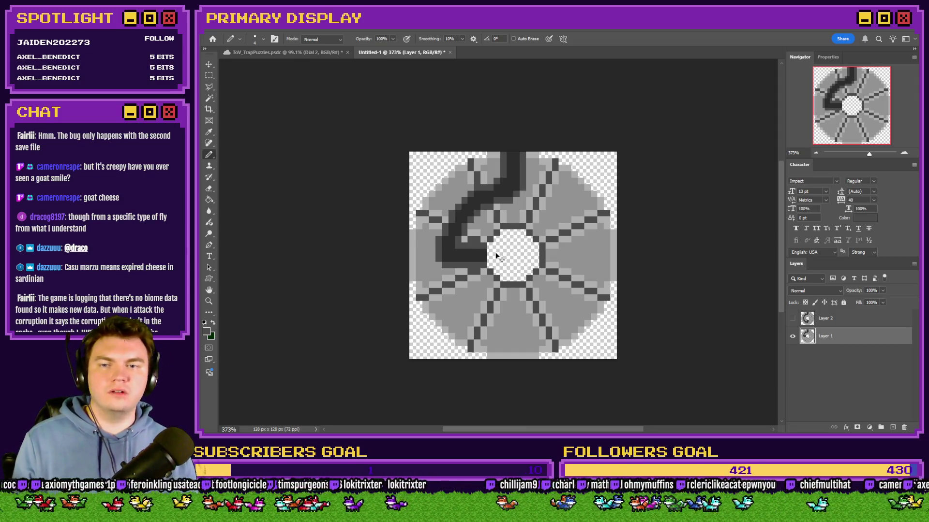
scroll(498, 258, "up", 3)
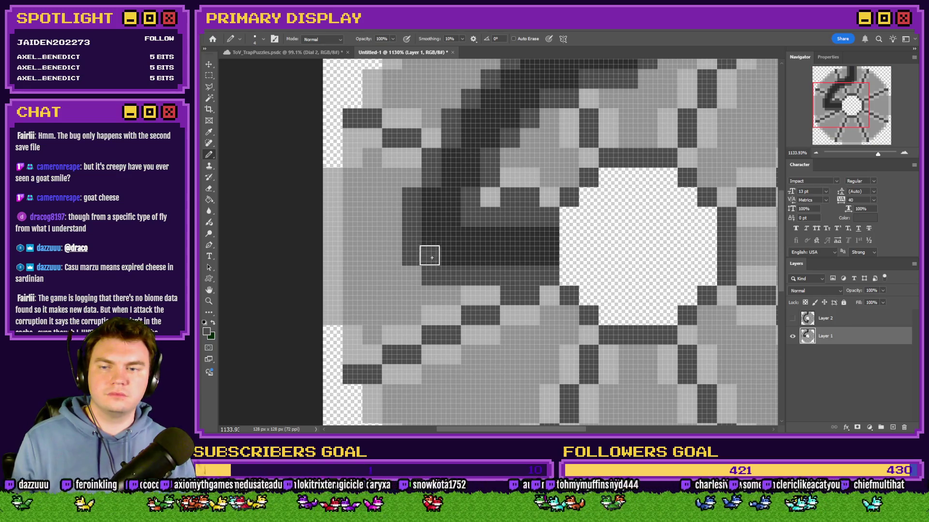
left_click(386, 251, "alt")
left_click_drag(408, 255, 429, 278)
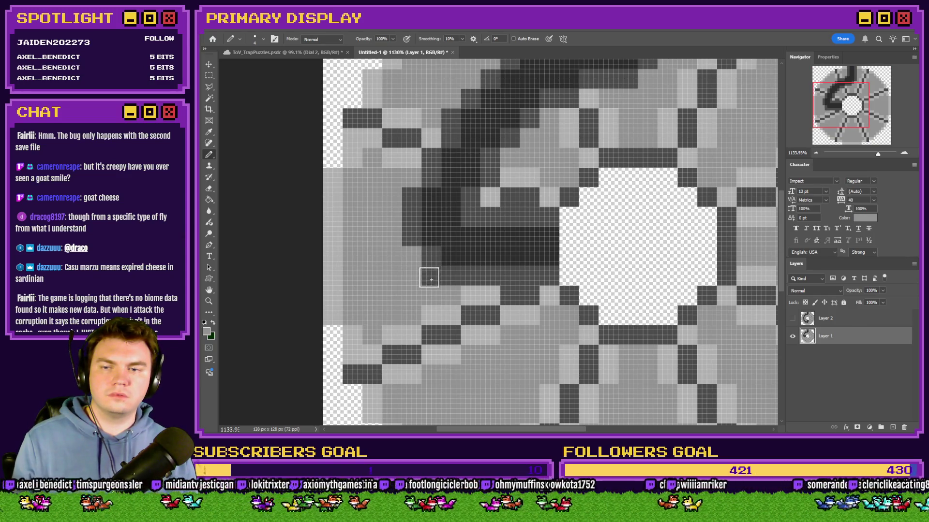
scroll(485, 272, "down", 4)
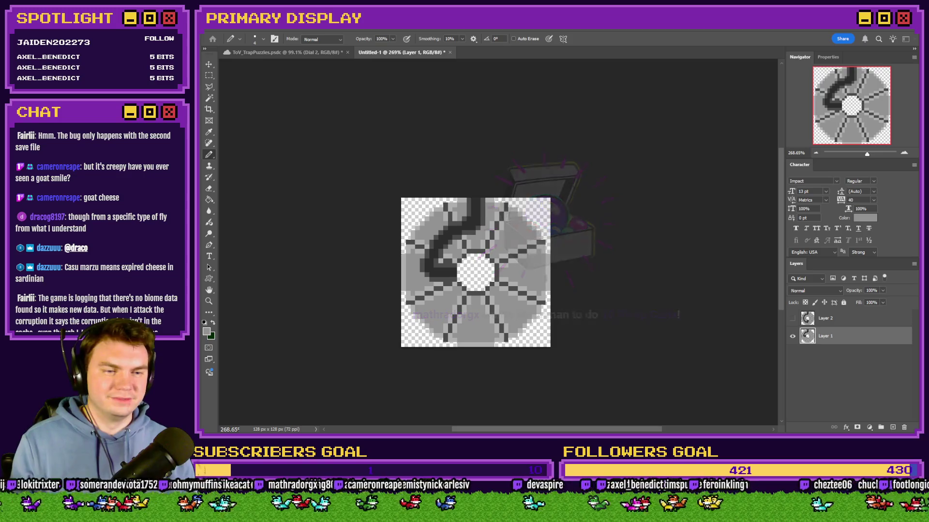
Overwrite the existing PNG with the touched-up dial, accepting the PNG options
key("Return")
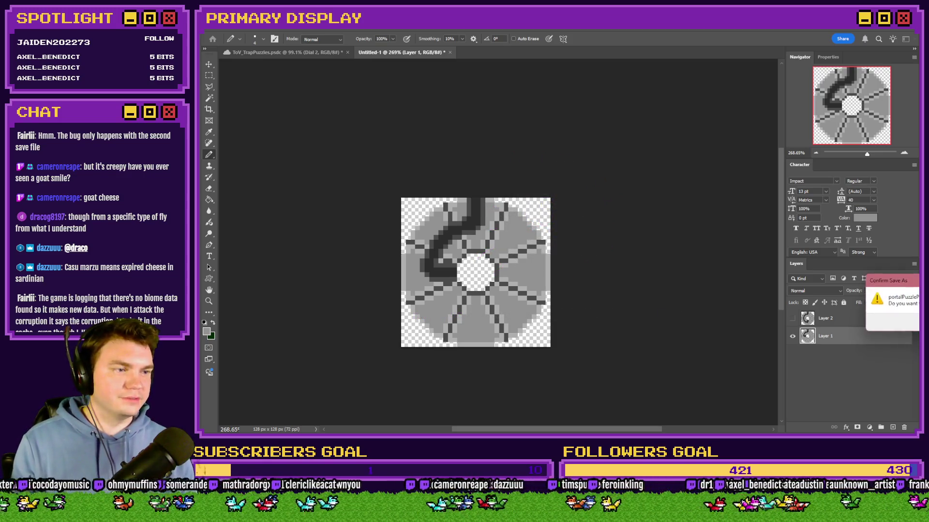
key("Return")
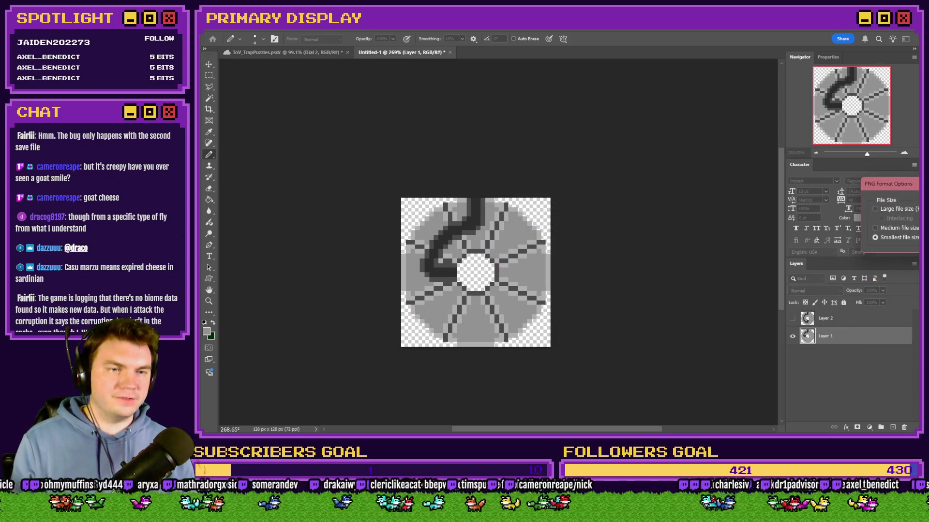
key("Return")
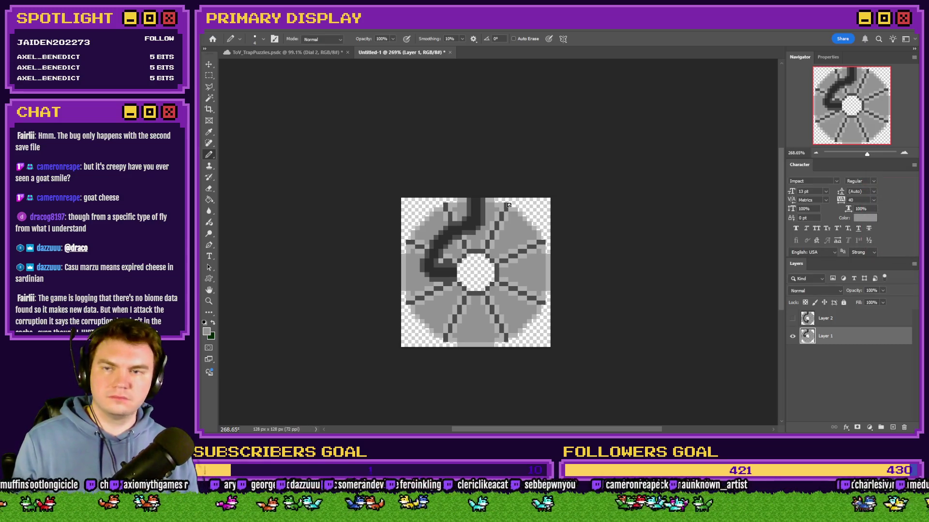
Make Layer 2 visible and delete Layer 1, leaving only the C-shaped dial
left_click(792, 319)
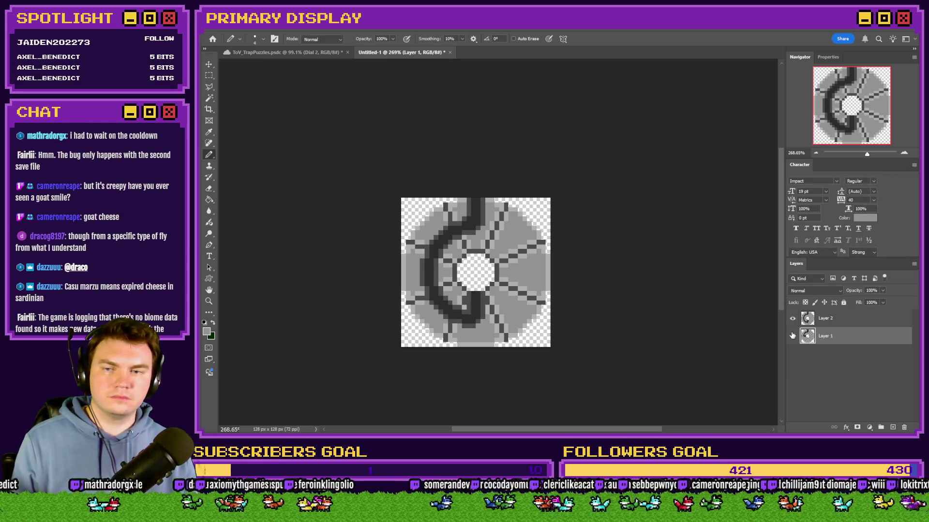
left_click(792, 336)
left_click(831, 327)
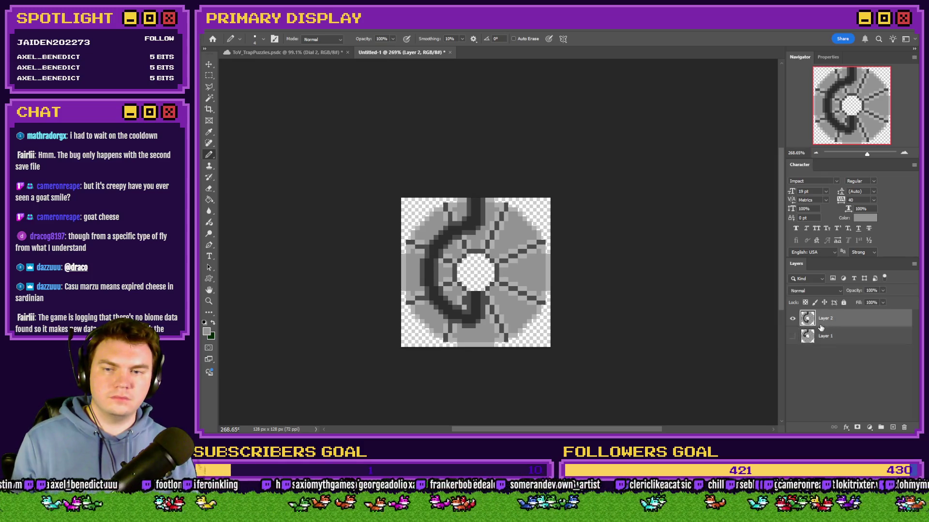
left_click(859, 344)
key("Delete")
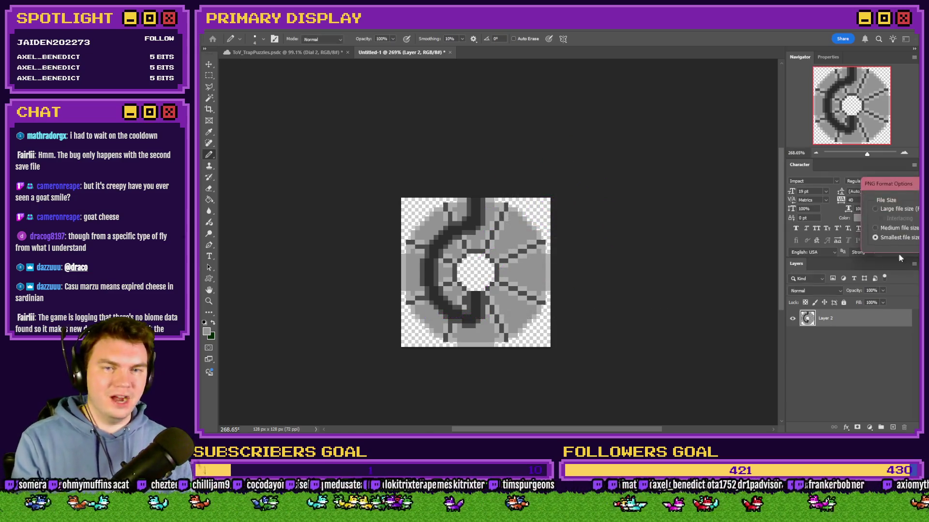
left_click(334, 52)
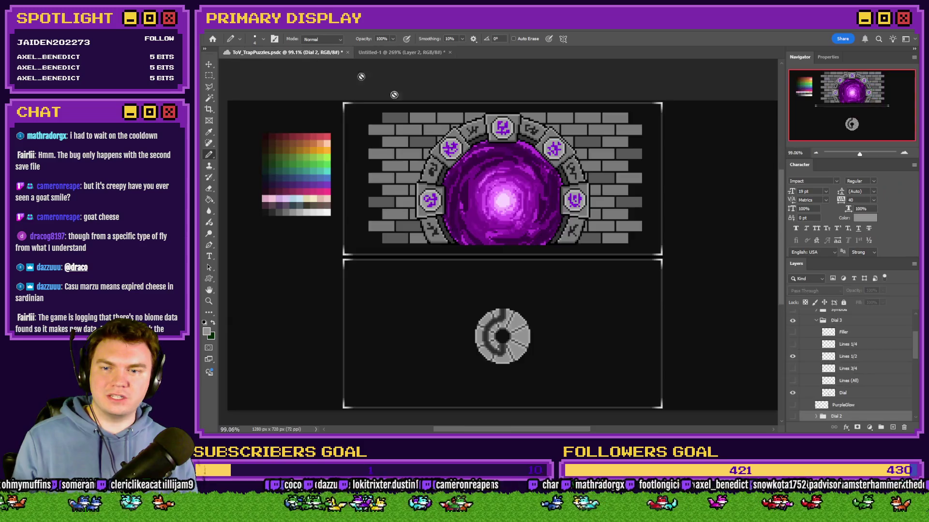
Switch Dial 3 to its Lines 3/4 layer, merge the group, and copy it
left_click(792, 368)
left_click(792, 357)
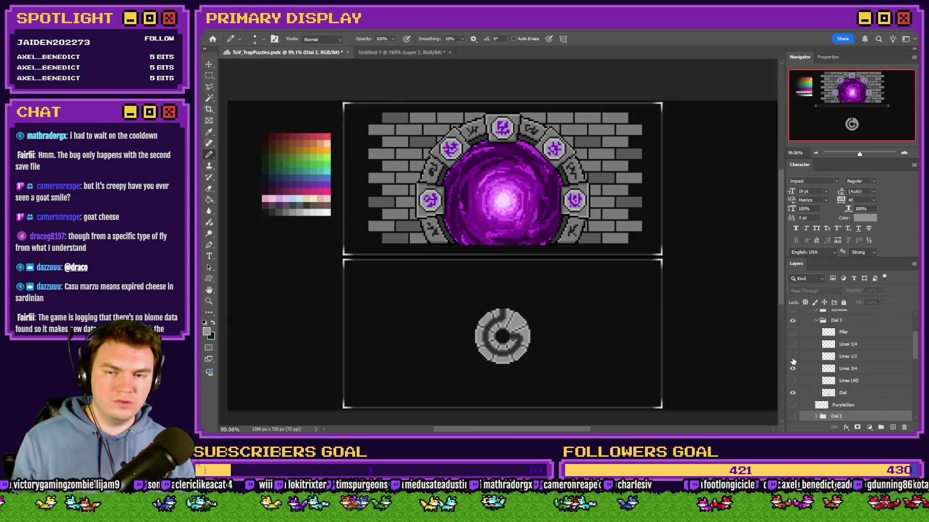
left_click(850, 321)
key("ctrl+e")
key("ctrl+a")
key("ctrl+c")
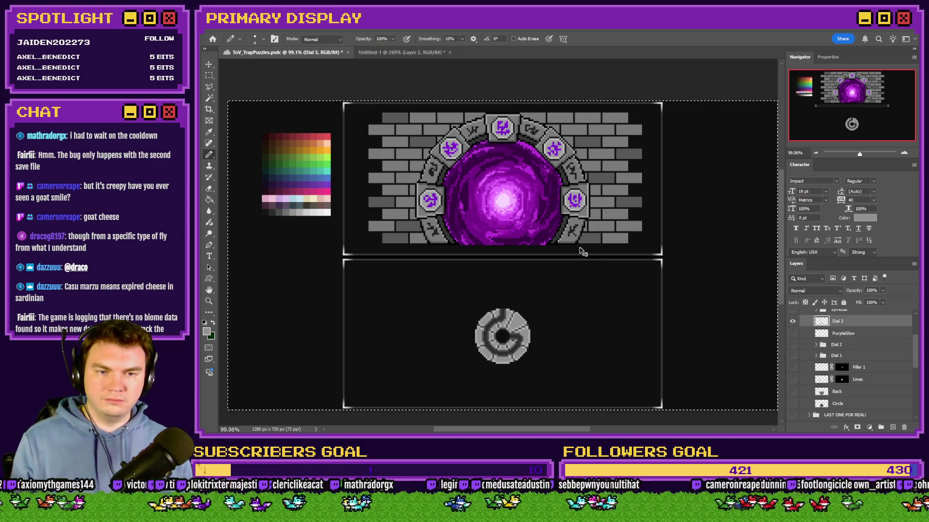
Paste the three-quarter dial into Untitled-1 as Layer 3 and delete the old Layer 2
left_click(401, 52)
key("ctrl+v")
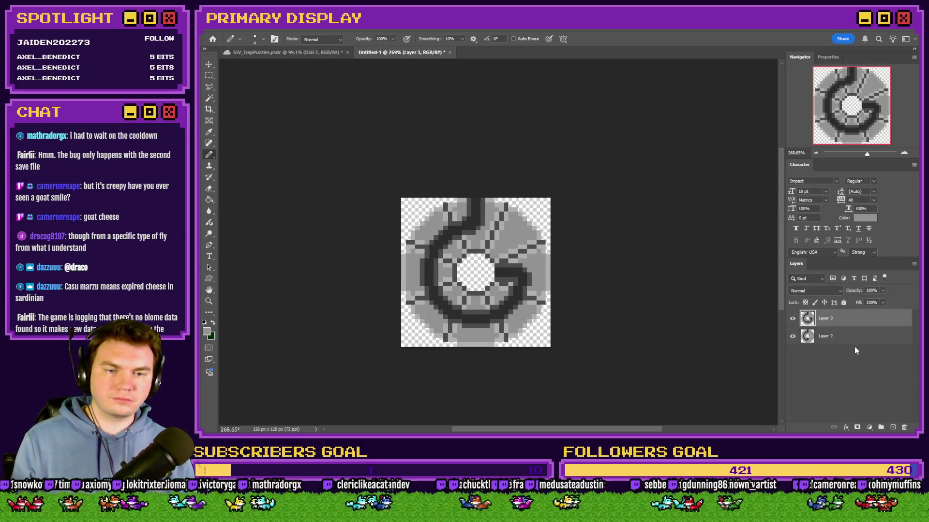
left_click(853, 338)
key("Delete")
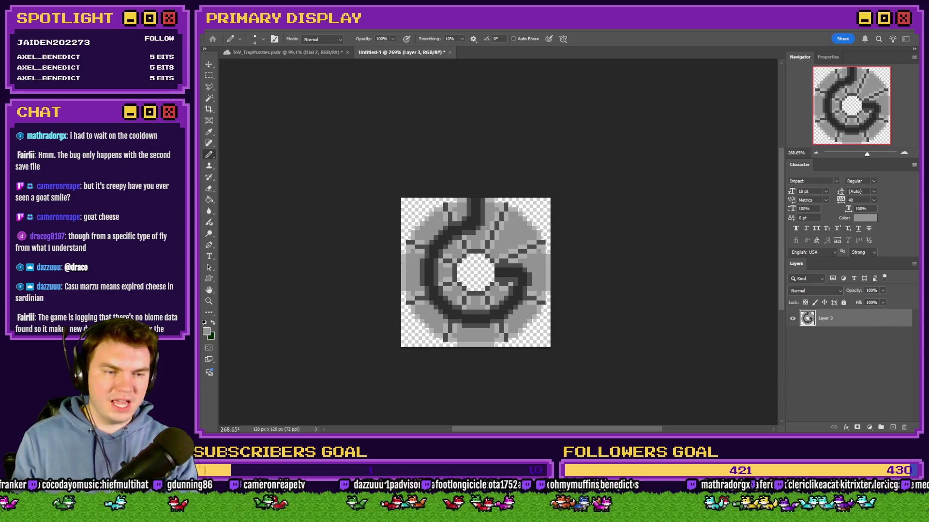
left_click(290, 52)
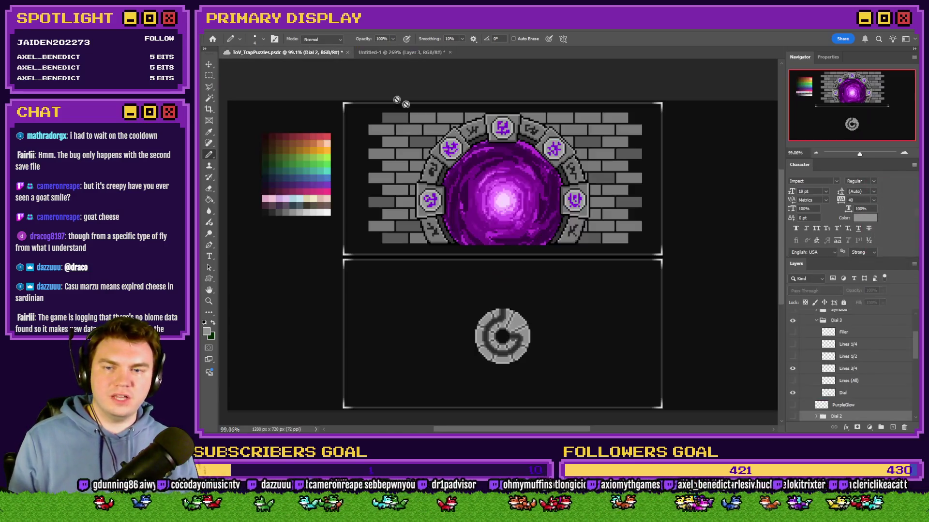
Hide the Dial 1, 2 and 3 layers and make the PurpleGlow layer visible
left_click(816, 321)
scroll(796, 356, "up", 1)
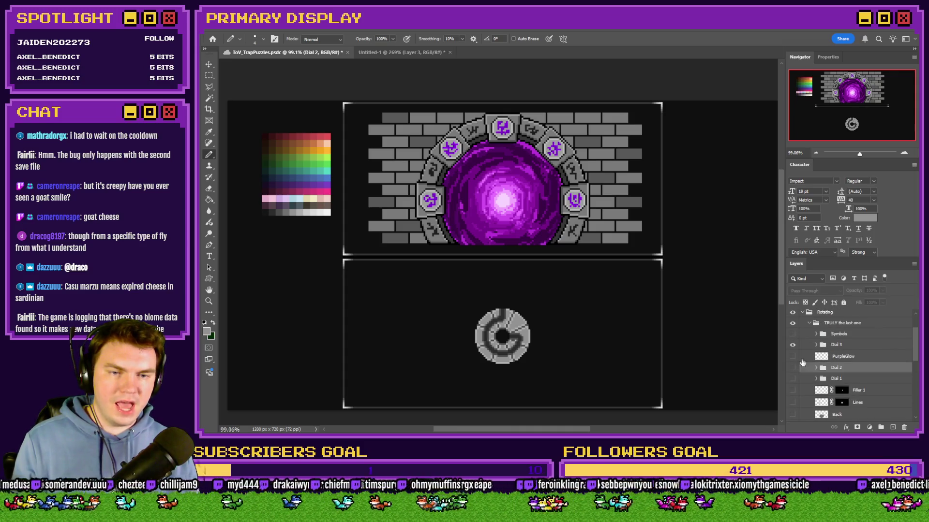
left_click(792, 368)
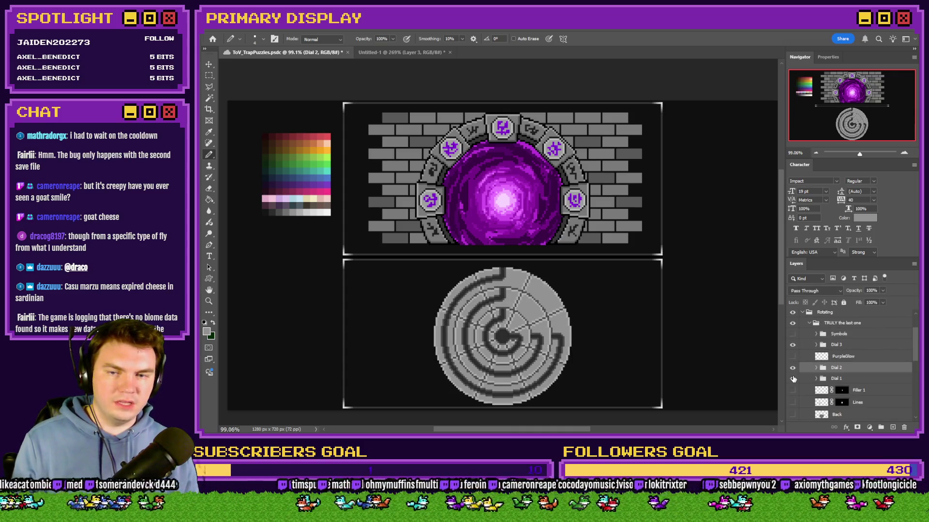
left_click(794, 379)
left_click(793, 379)
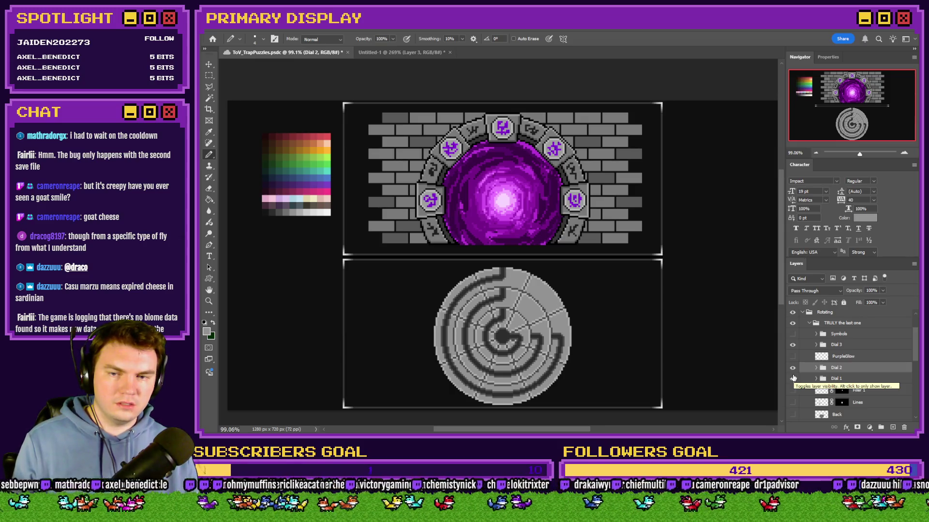
left_click_drag(793, 378, 793, 344)
left_click(792, 356)
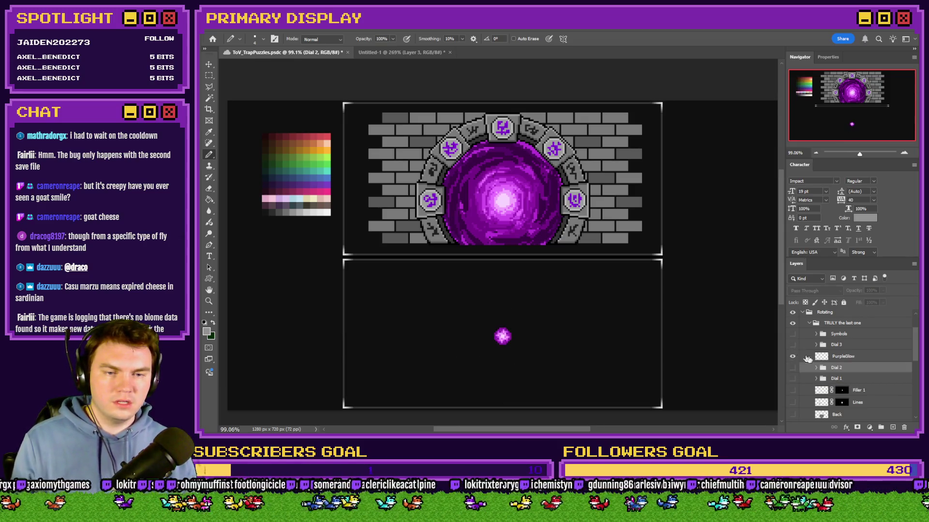
Rename the PurpleGlow layer to PurpleEnergy
left_click(833, 359)
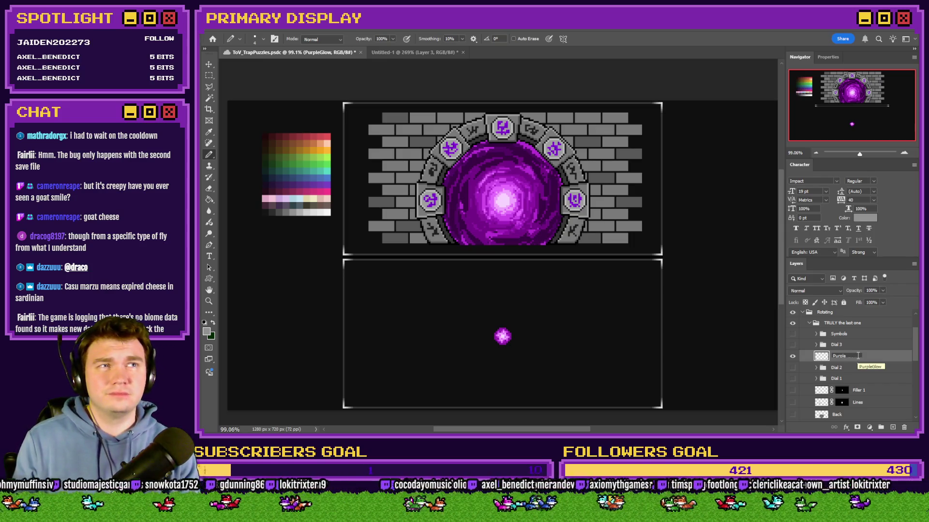
type("Energy")
key("Return")
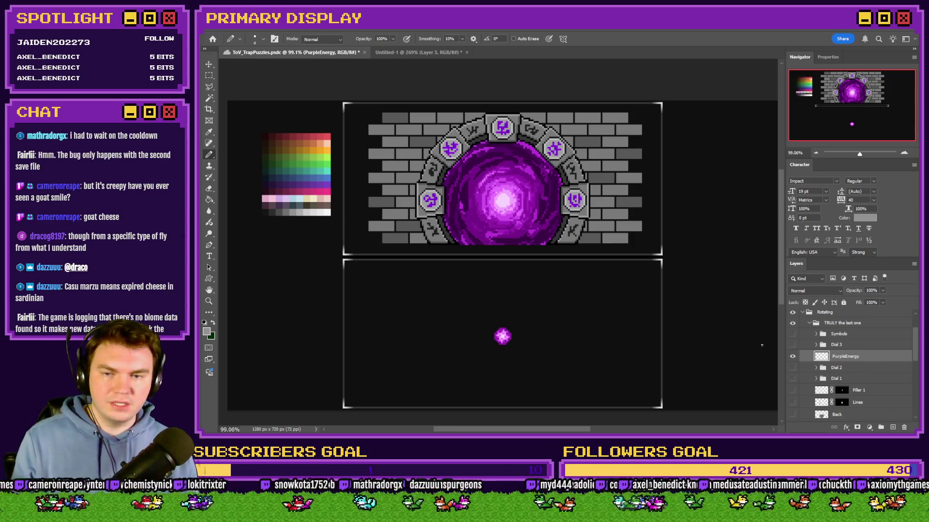
key("ctrl+n")
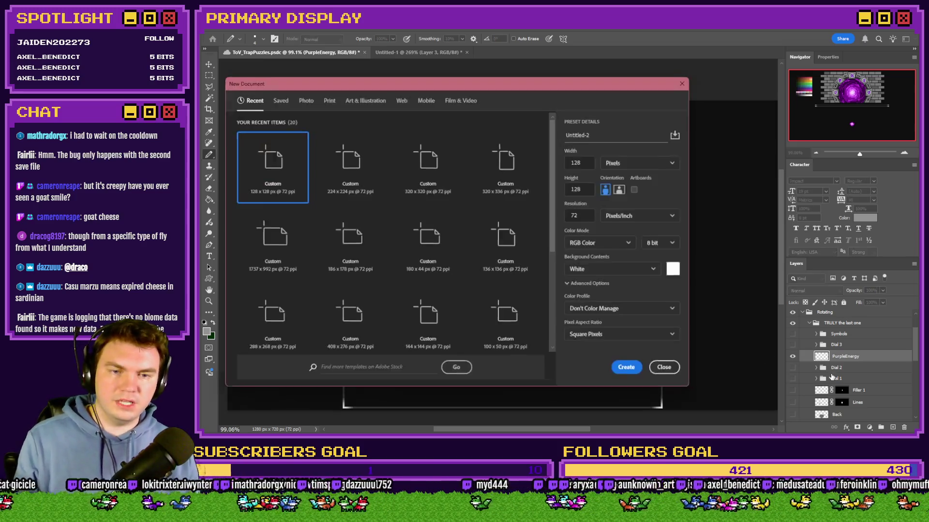
Create the 40×40 PurpleEnergy document, delete its white Background, then close it without saving
key("Return")
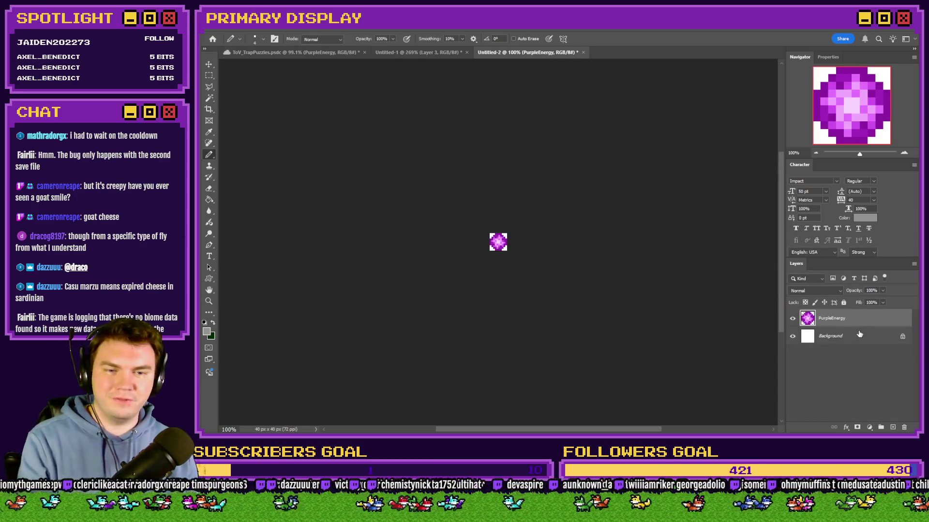
left_click(860, 334)
key("Delete")
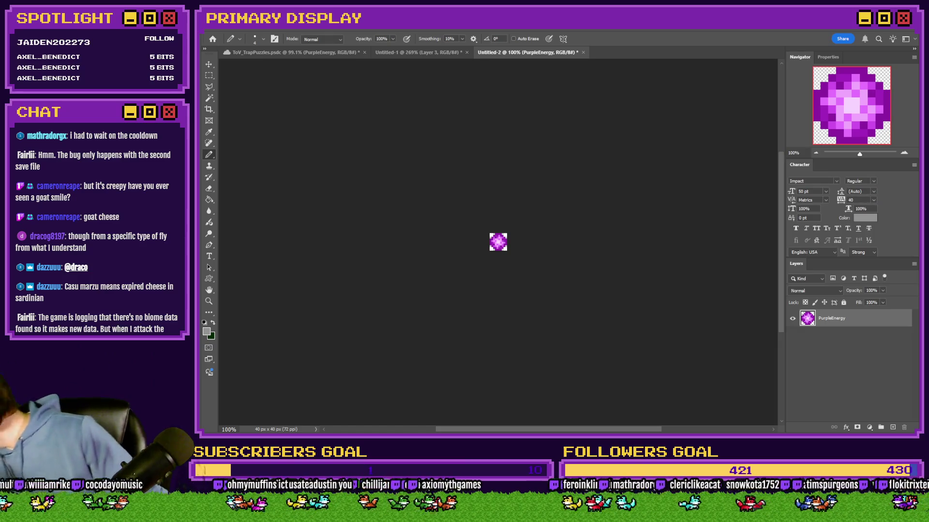
left_click(583, 52)
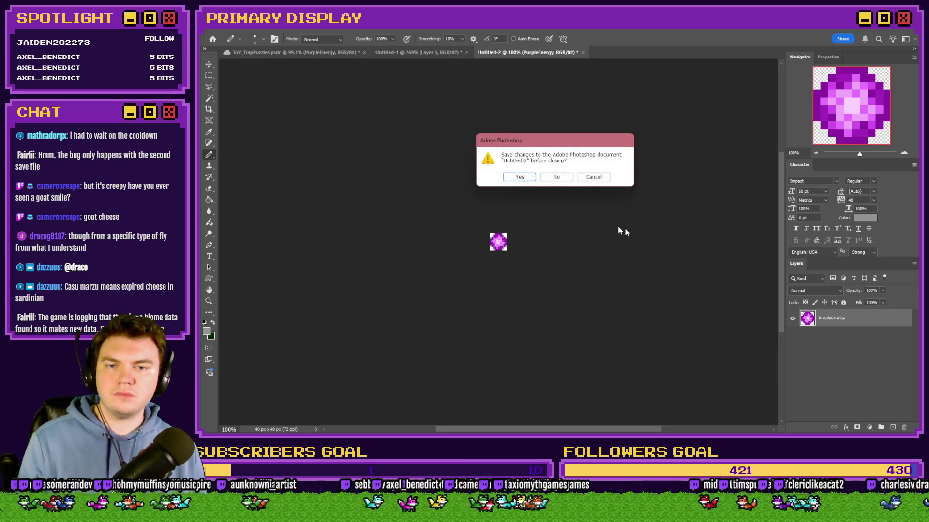
left_click(556, 176)
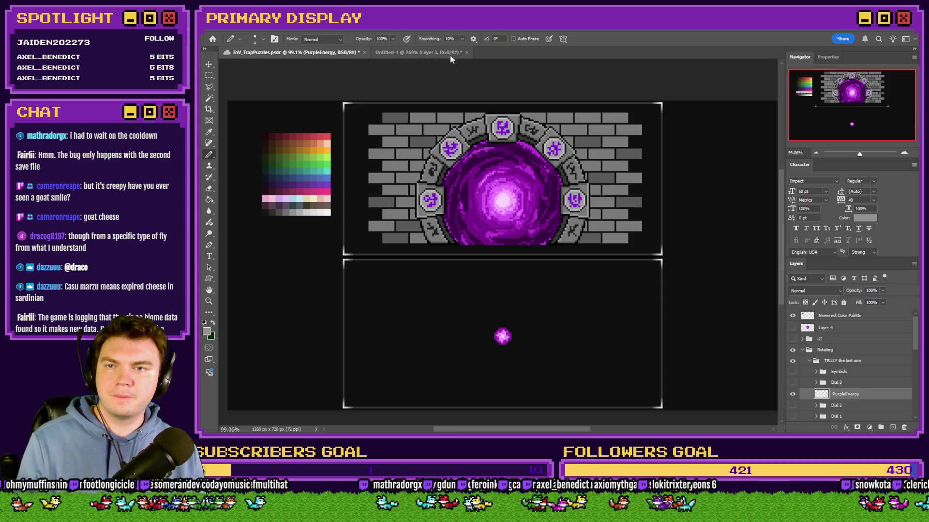
Make the Dial 3, Dial 2 and Dial 1 layers visible again
scroll(812, 361, "down", 2)
left_click(793, 358)
left_click(792, 381)
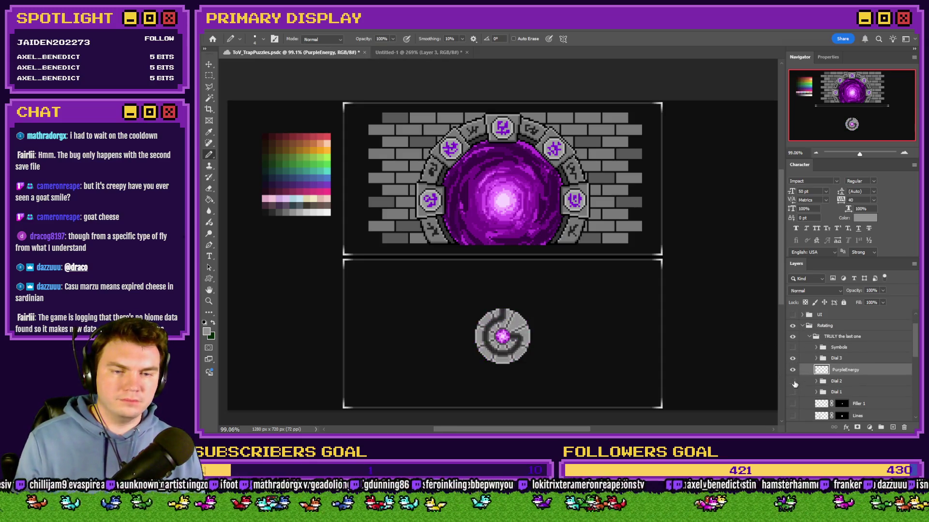
left_click(793, 392)
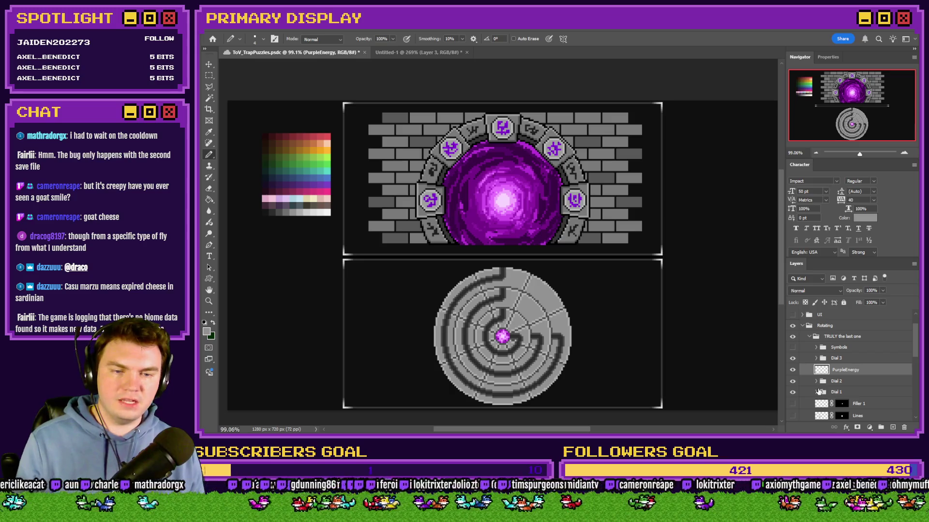
Show the Lines layer, leave Filler 1 and the grey Back shape hidden, and save
scroll(815, 390, "down", 3)
left_click(793, 368)
left_click(793, 367)
left_click(793, 380)
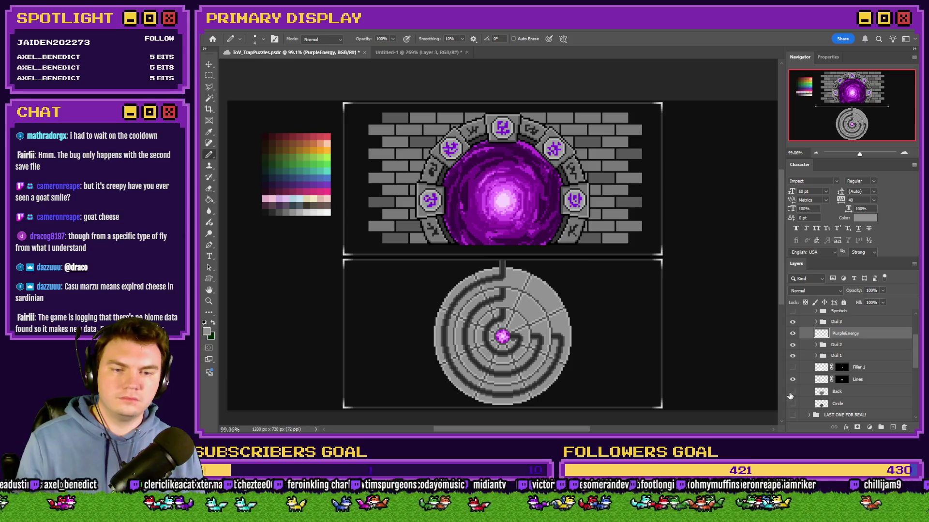
left_click(792, 393)
left_click(791, 393)
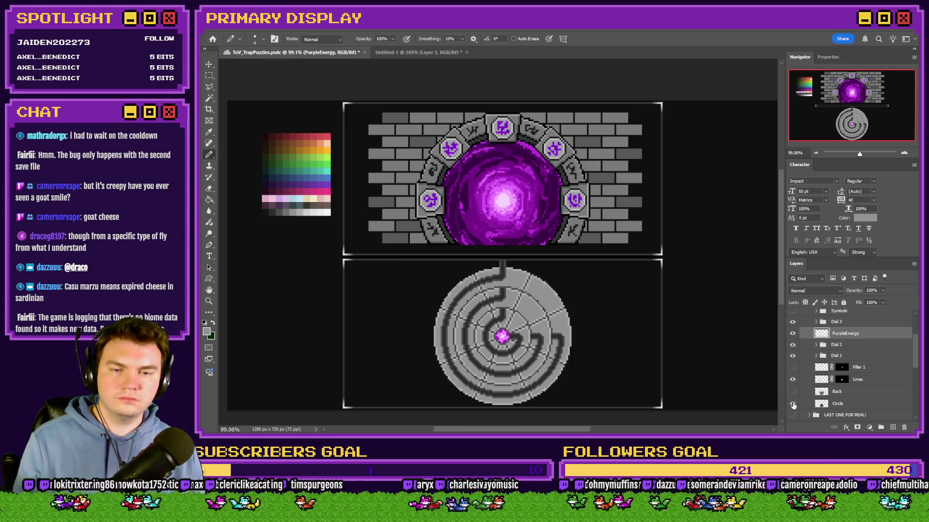
left_click(793, 392)
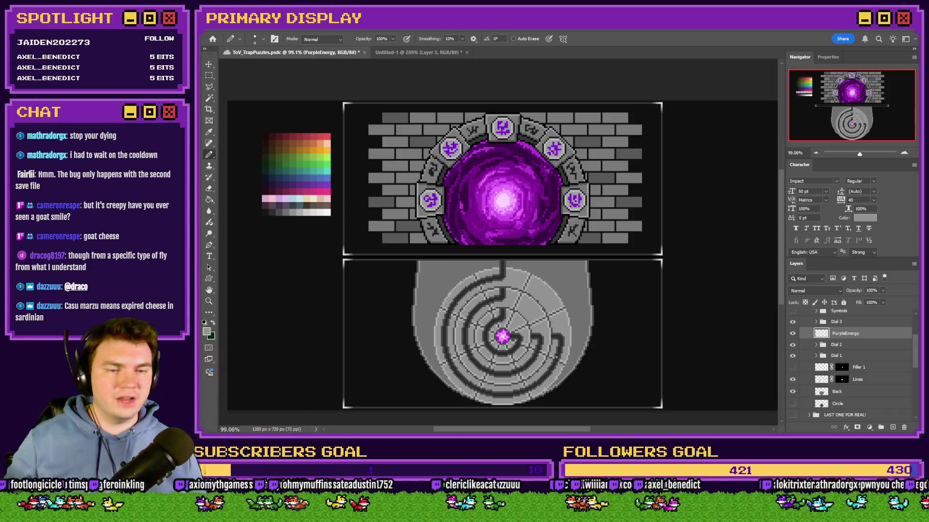
left_click(793, 392)
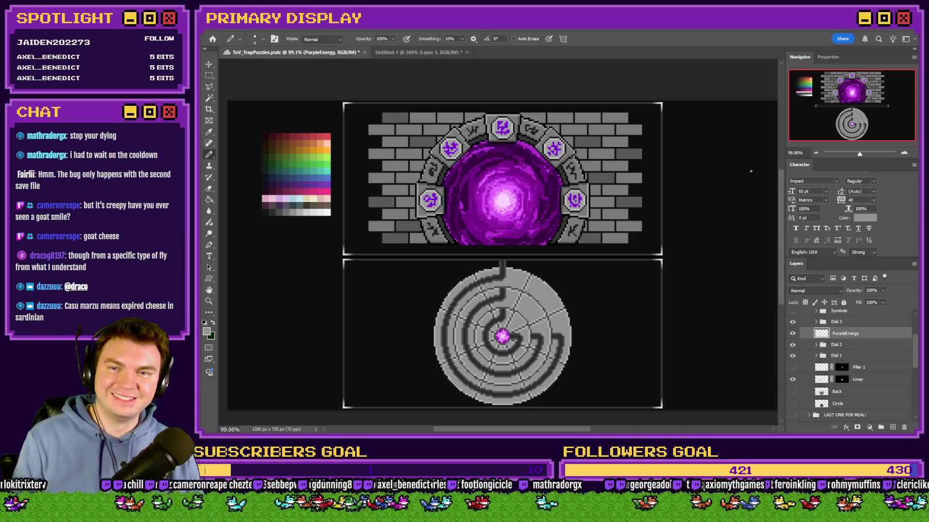
key("ctrl+s")
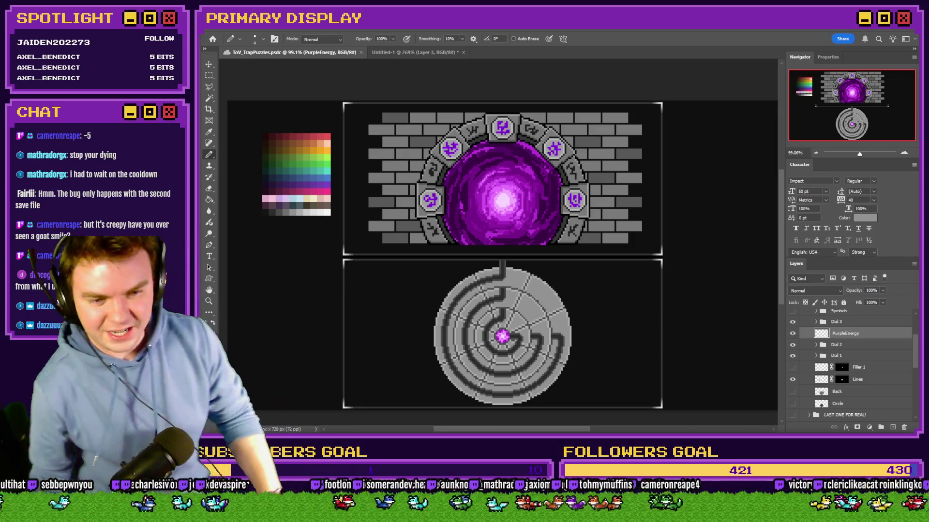
Hide the Filler 1 layer and switch over to the RPG Maker project
left_click(792, 367)
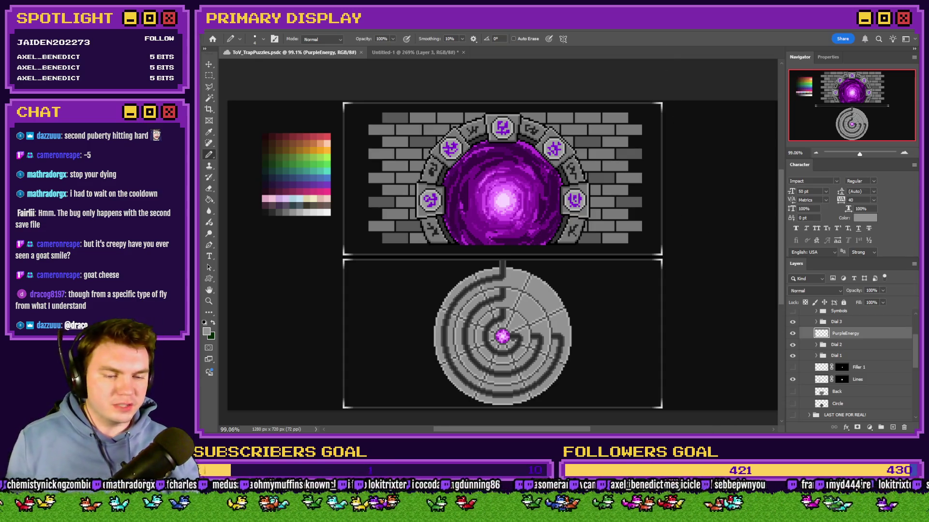
key("alt+Tab")
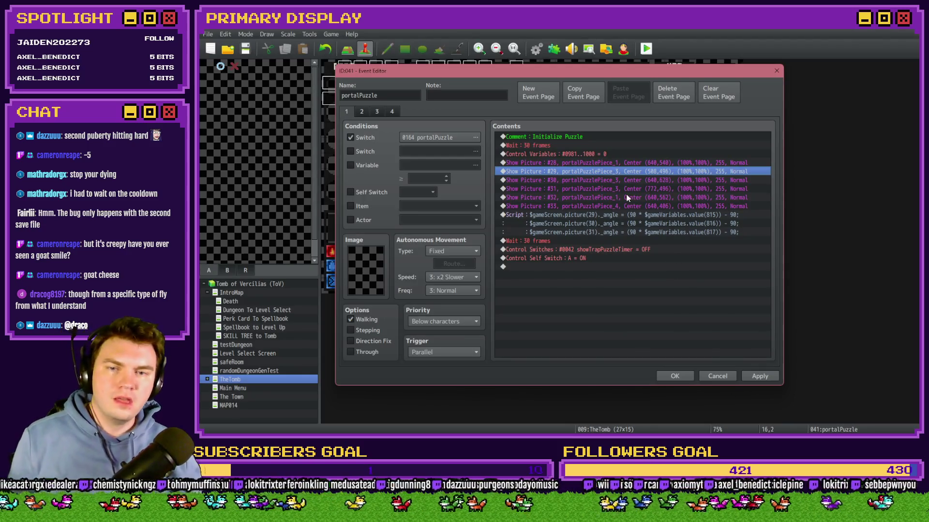
Open the portalPuzzle event's Show Picture #29 command and browse its portalPuzzlePiece images
left_click(618, 163)
left_click(618, 157)
left_click(621, 164)
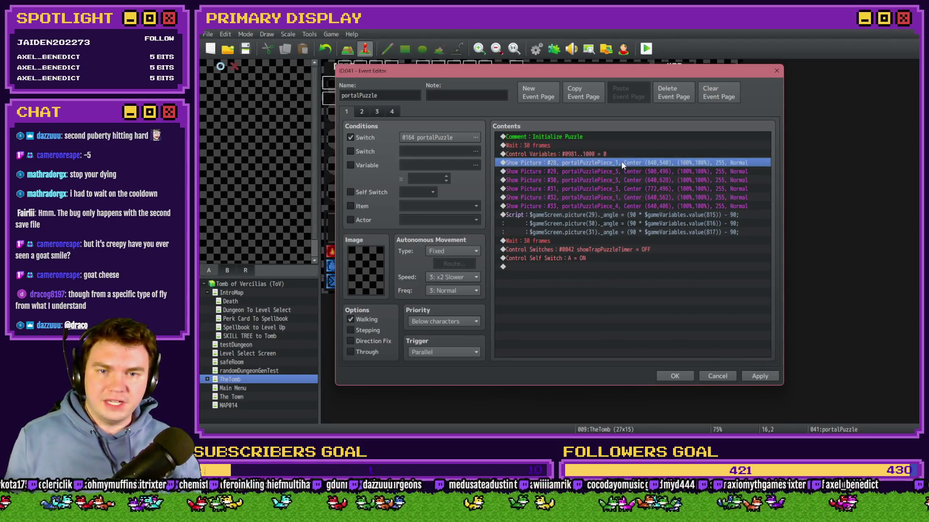
left_click(626, 156)
left_click(627, 163)
left_click(627, 156)
left_click(627, 165)
left_click(627, 172)
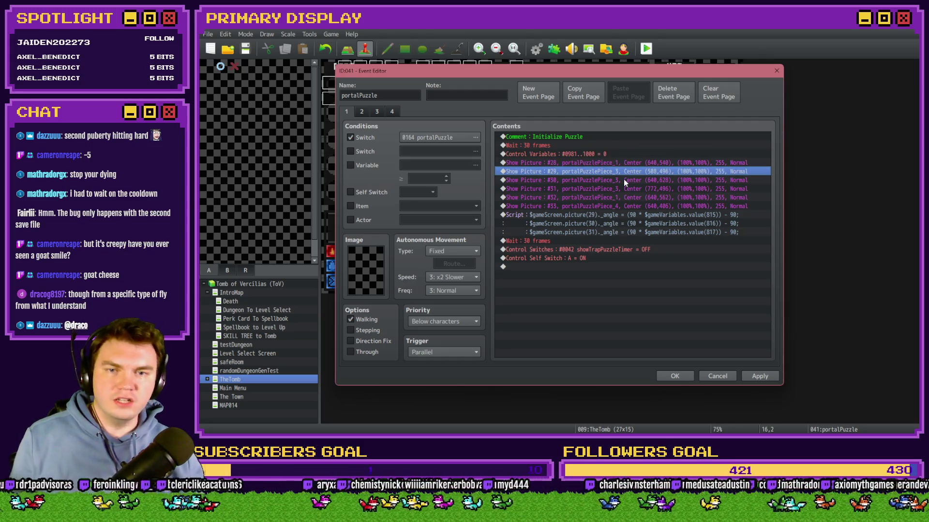
double_click(624, 174)
left_click(624, 187)
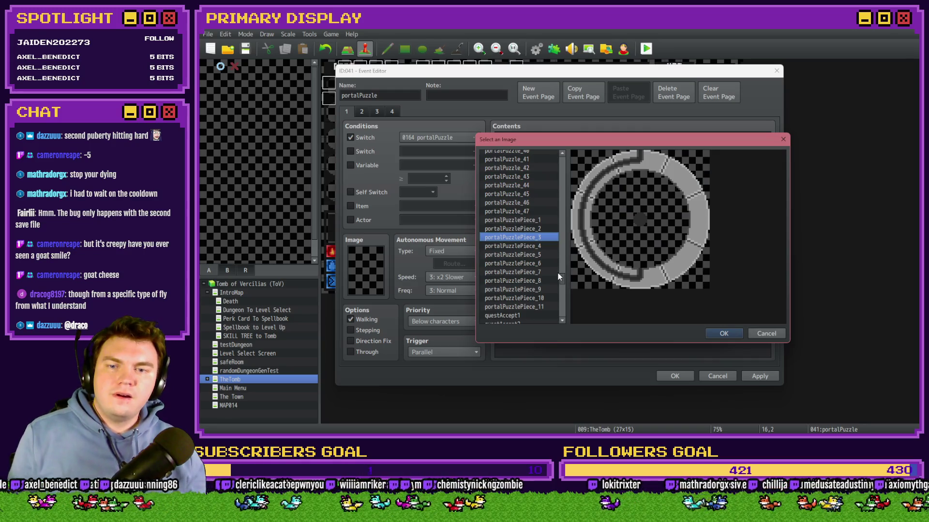
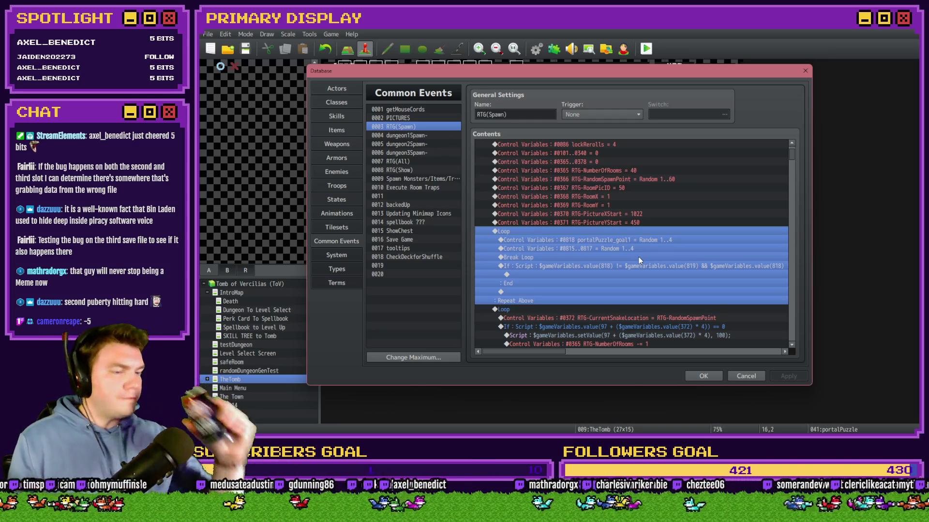
Insert a new Control Variables command in RTG(Spawn) above the portalPuzzle_goal1 line
left_click(629, 229)
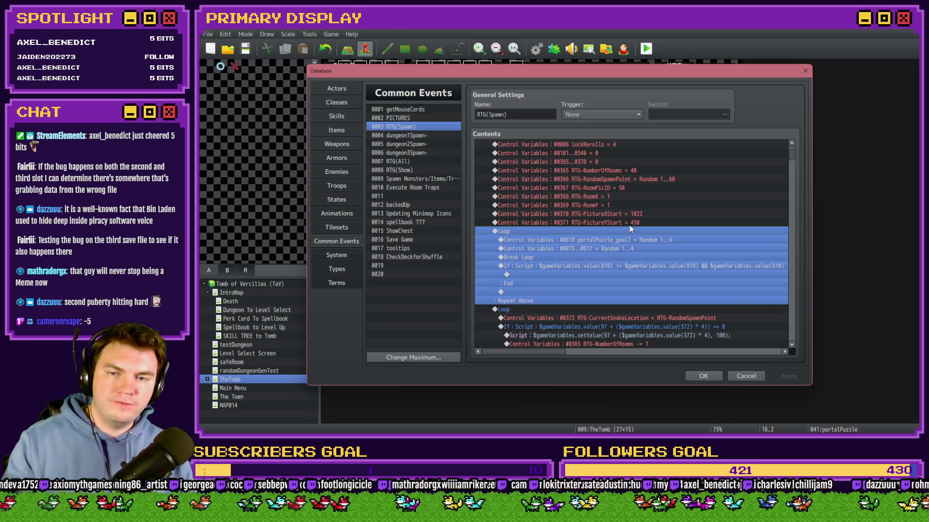
left_click(628, 224)
double_click(628, 230)
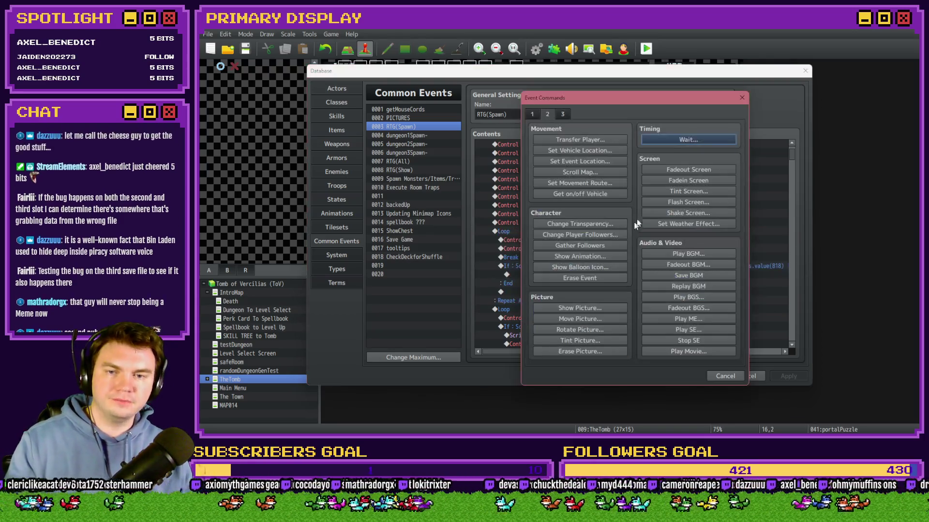
left_click(726, 100)
left_click(622, 243)
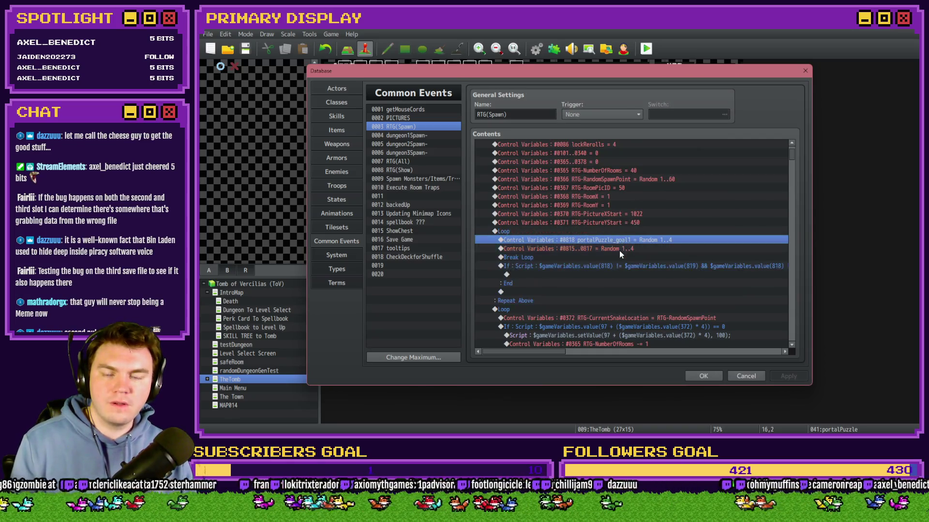
double_click(614, 231)
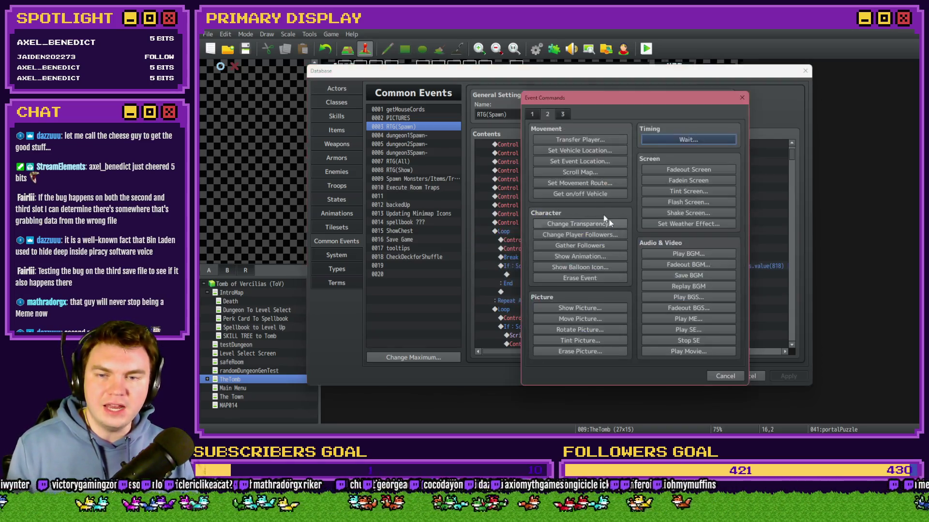
left_click(585, 228)
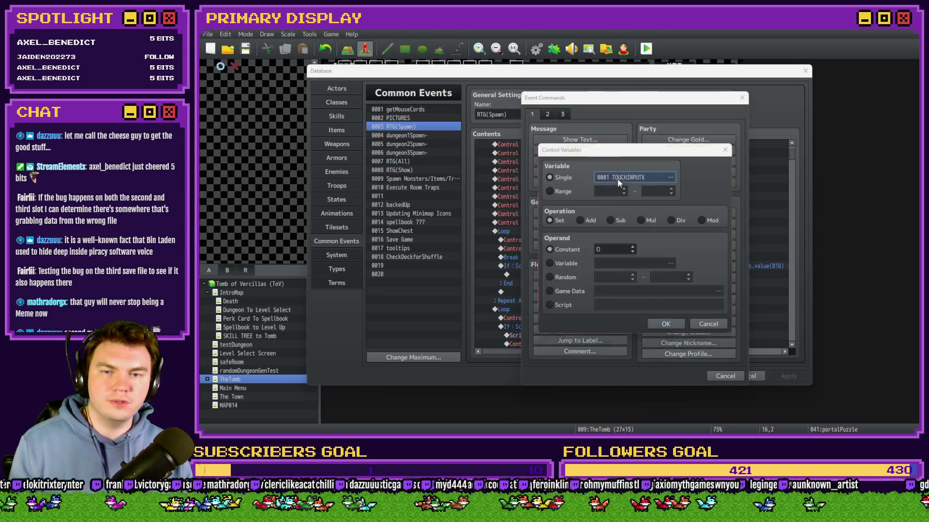
Open the variable selector and page to the 0801–0820 group
left_click(618, 179)
left_click(611, 293)
left_click(611, 293)
left_click(590, 248)
key("Up")
key("Up")
key("Up")
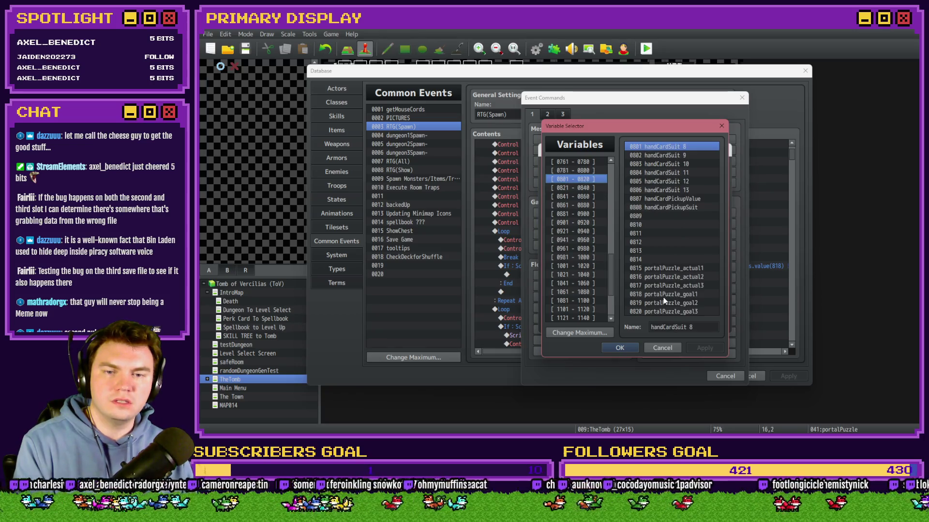
Browse the portalPuzzle_actual and portalPuzzle_goal variables, taking portalPuzzle_actual1's name to reuse
left_click(672, 269)
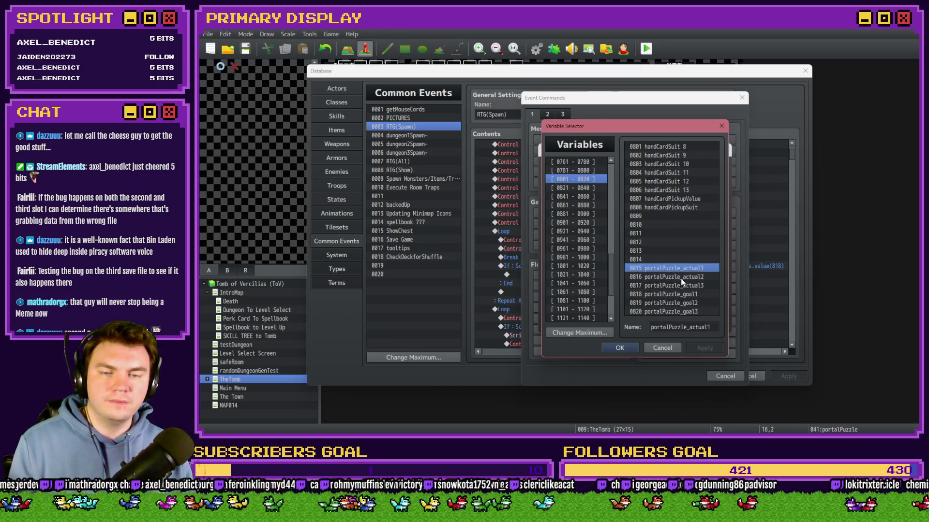
left_click(683, 286)
key("Down")
key("Down")
key("Down")
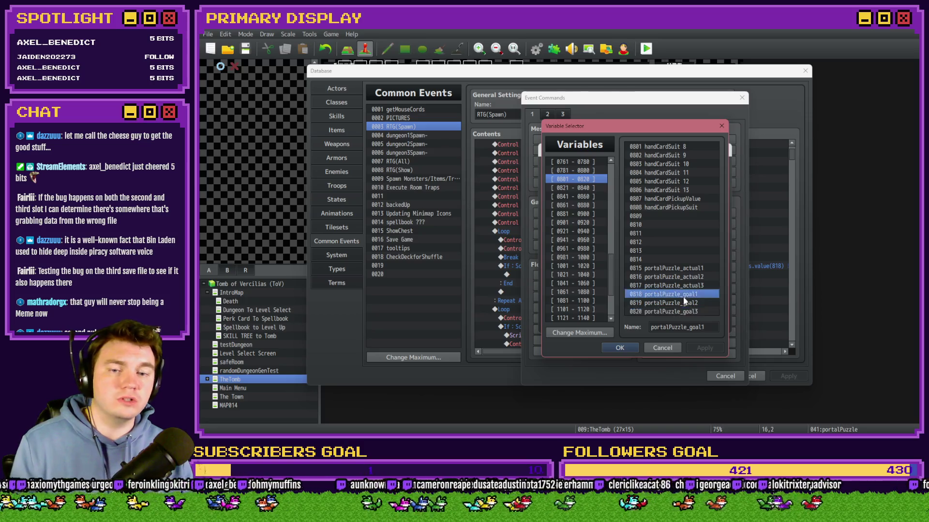
key("Up")
key("Up")
key("Down")
key("Up")
key("Down")
key("Down")
key("Up")
key("Up")
key("Down")
left_click(685, 312)
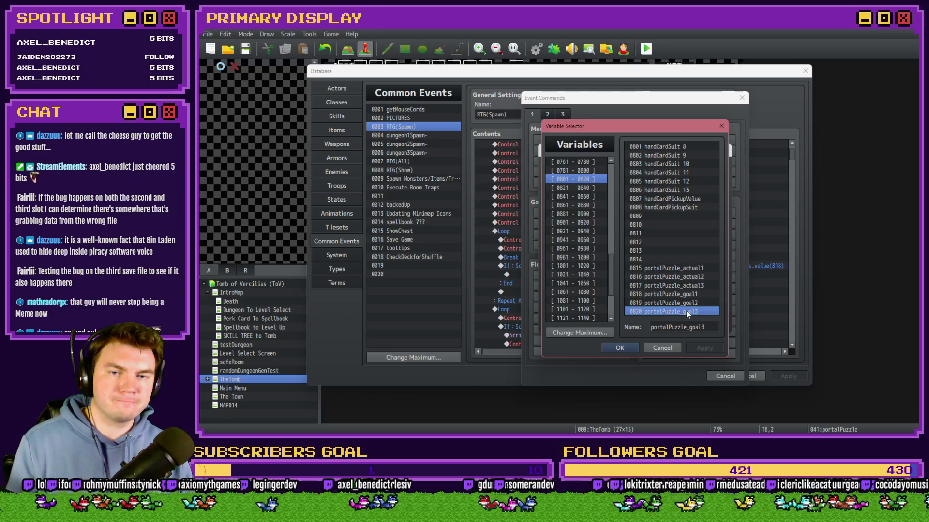
left_click(687, 269)
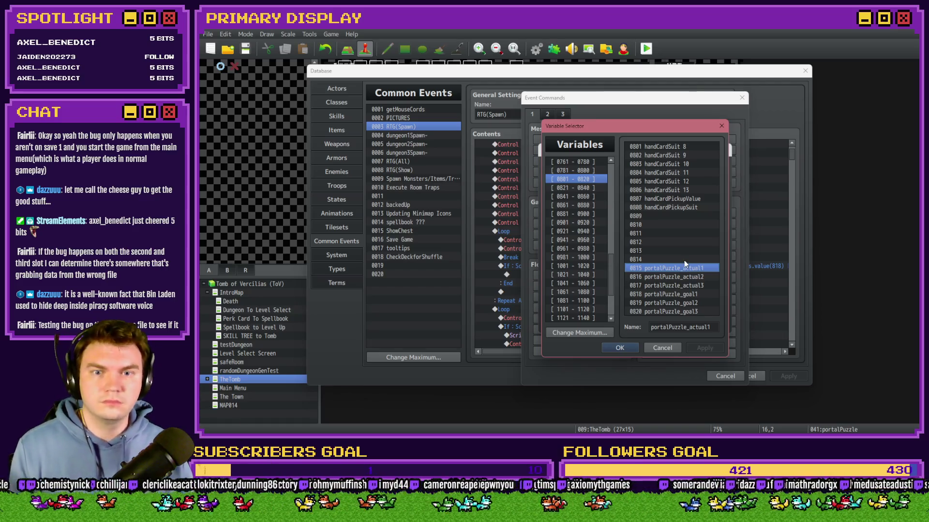
Name variable 0812 portalPuzzle_dialLength1
left_click(684, 242)
left_click(690, 327)
key("ctrl+v")
left_click_drag(690, 327, 731, 322)
type("di")
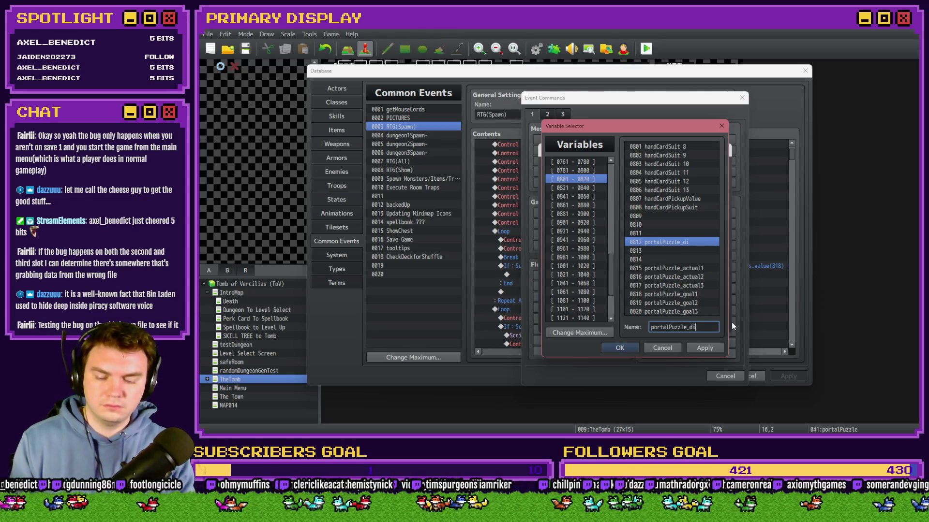
type("alLength1")
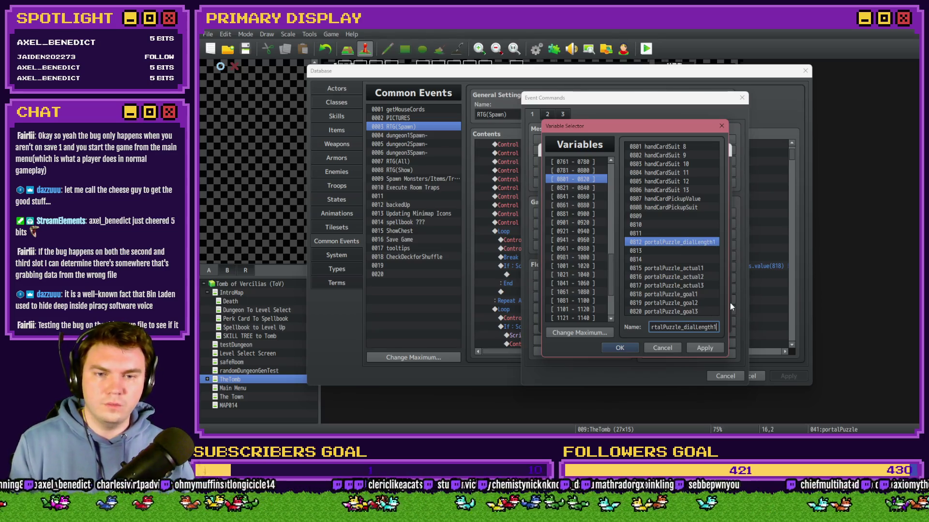
Name variable 0813 portalPuzzle_dialLength2
left_click(701, 251)
left_click(707, 327)
key("ctrl+v")
left_click_drag(710, 328, 721, 327)
key("BackSpace")
type("2")
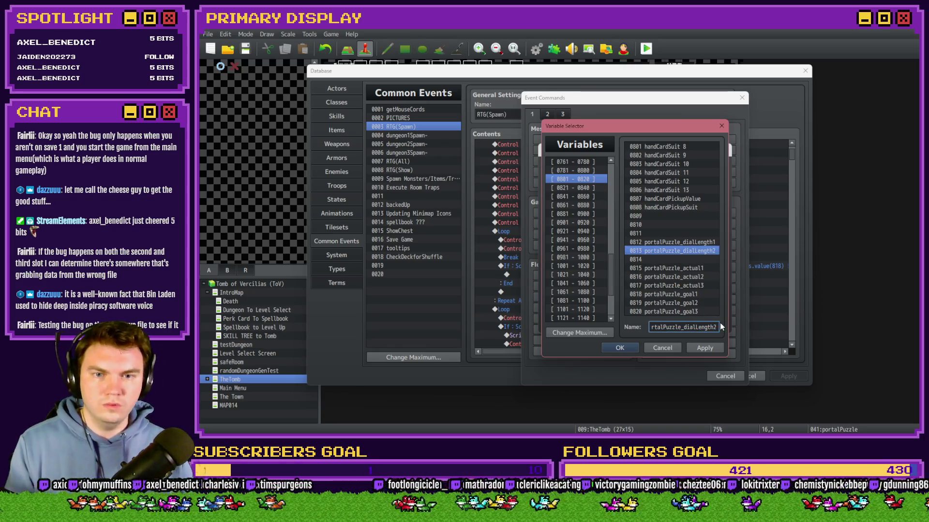
Name variable 0814 portalPuzzle_dialLength3 and keep 0812 as the selected variable
left_click(692, 260)
left_click(703, 328)
type("portalPuzzle_dialLength2")
double_click(703, 327)
left_click(708, 328)
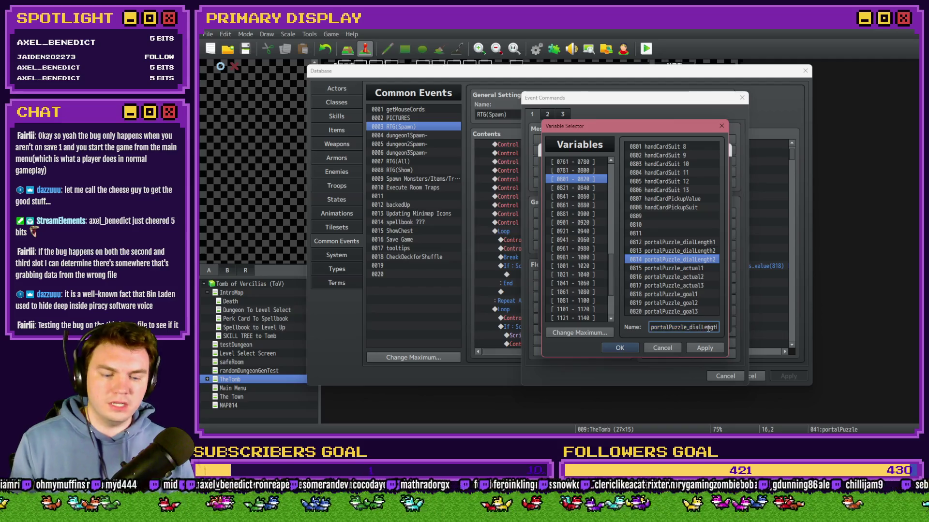
key("BackSpace")
type("3")
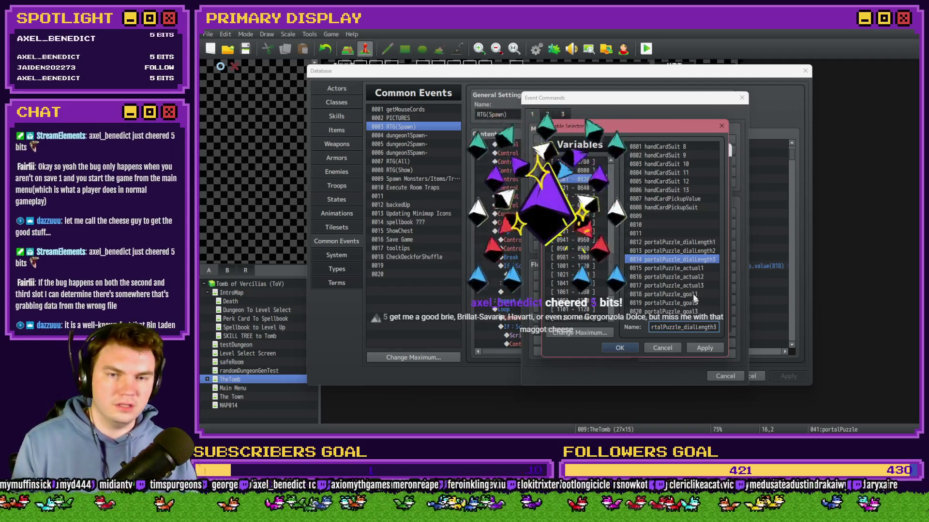
key("Escape")
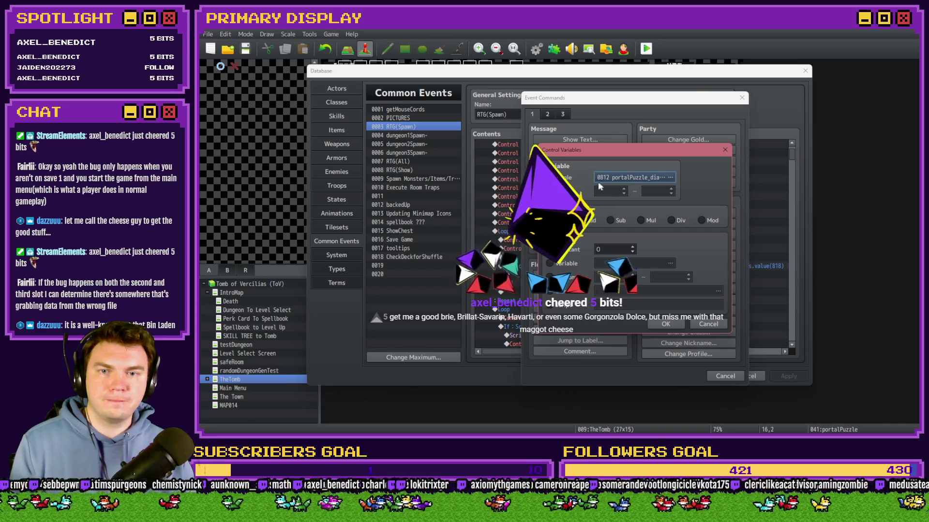
Set the command to Range 0812..0814, operation Set, operand Random 1 to 3, and confirm
left_click(616, 191)
type("2")
double_click(654, 191)
type("81")
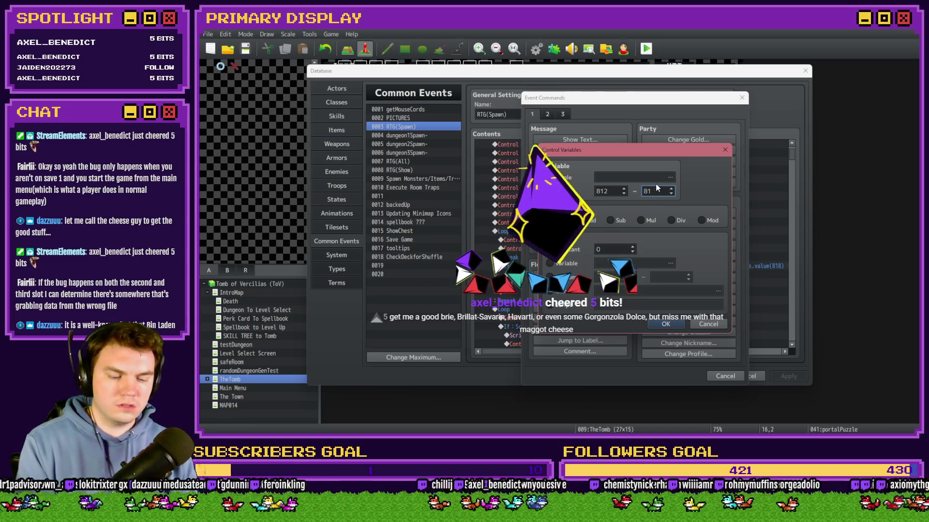
type("4")
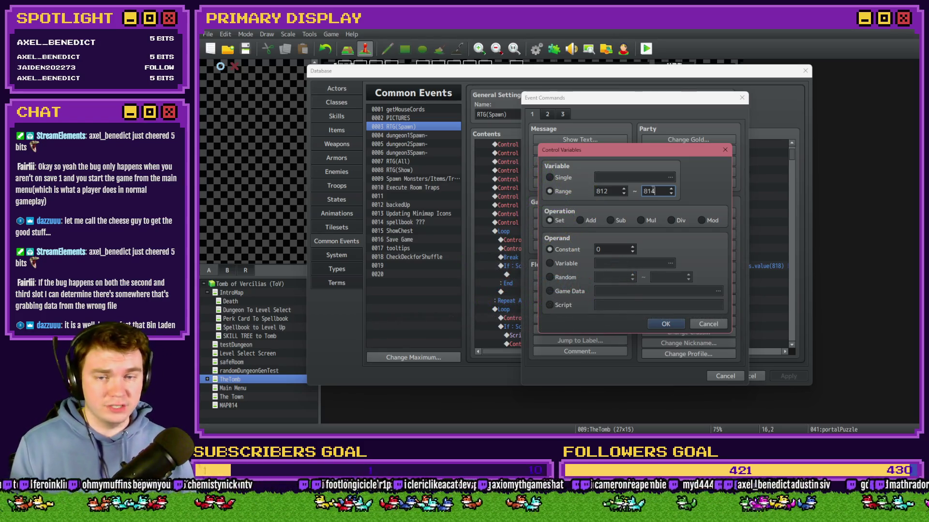
left_click(566, 277)
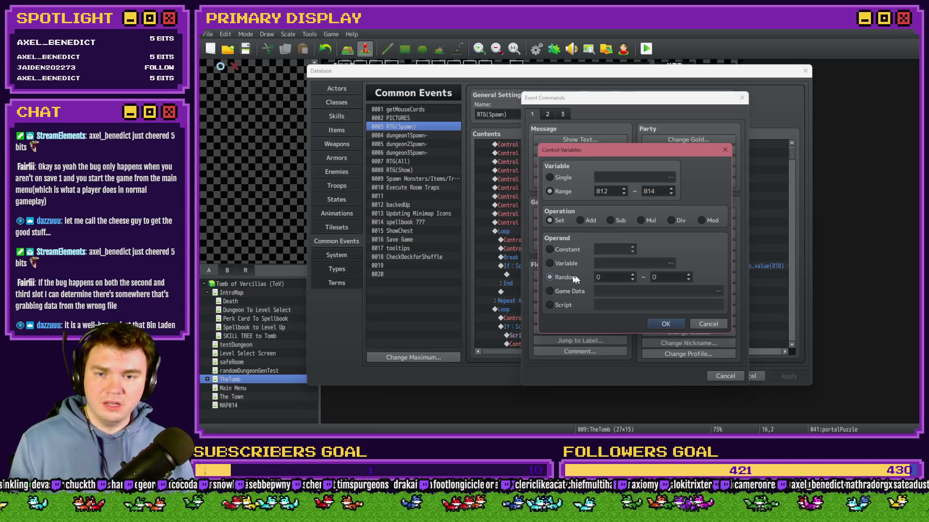
type("1")
left_click(675, 281)
type("3")
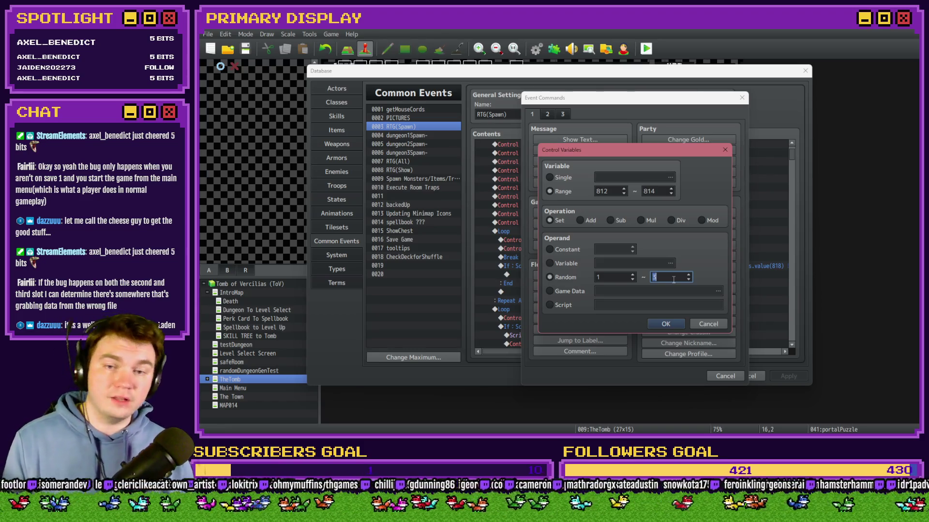
left_click(667, 324)
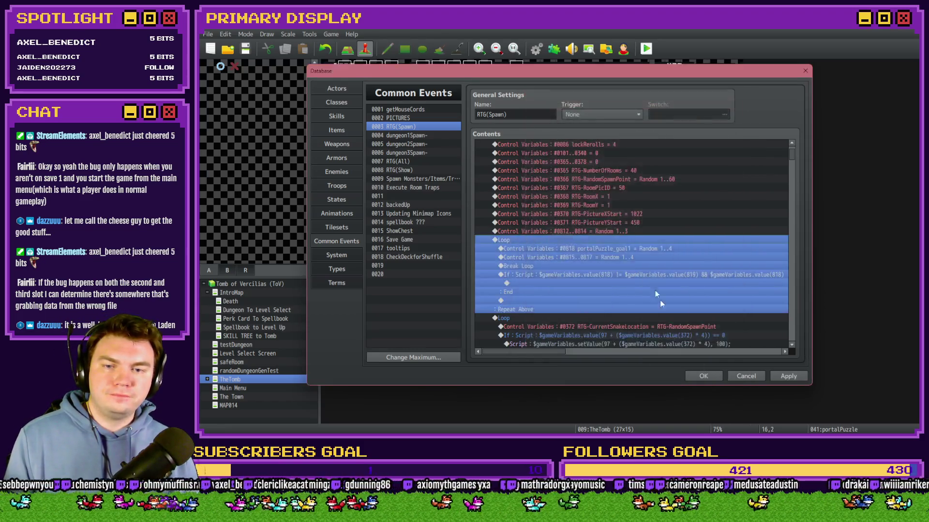
Select the new 0812..0814 = Random 1..3 line above the Loop
left_click(619, 232)
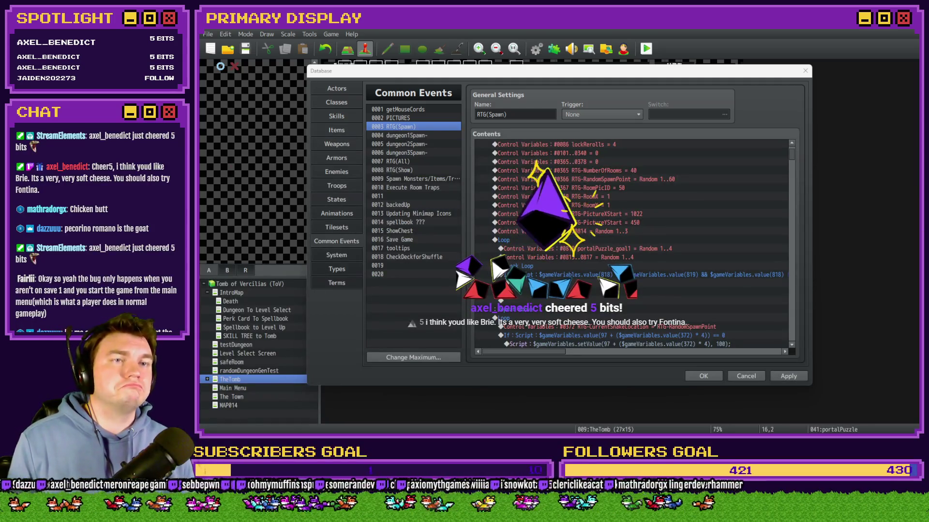
left_click(753, 83)
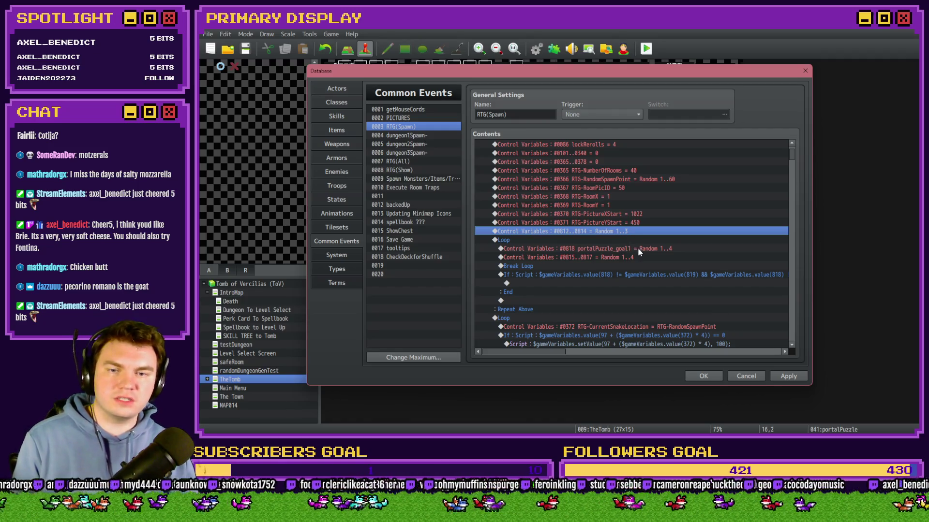
Cut the portalPuzzle_goal1 command out of the Loop and paste it just above
left_click(637, 248)
key("ctrl+x")
key("Up")
key("ctrl+v")
Change that command to set Range 0815..0817 to Random 1..4 and confirm
double_click(639, 243)
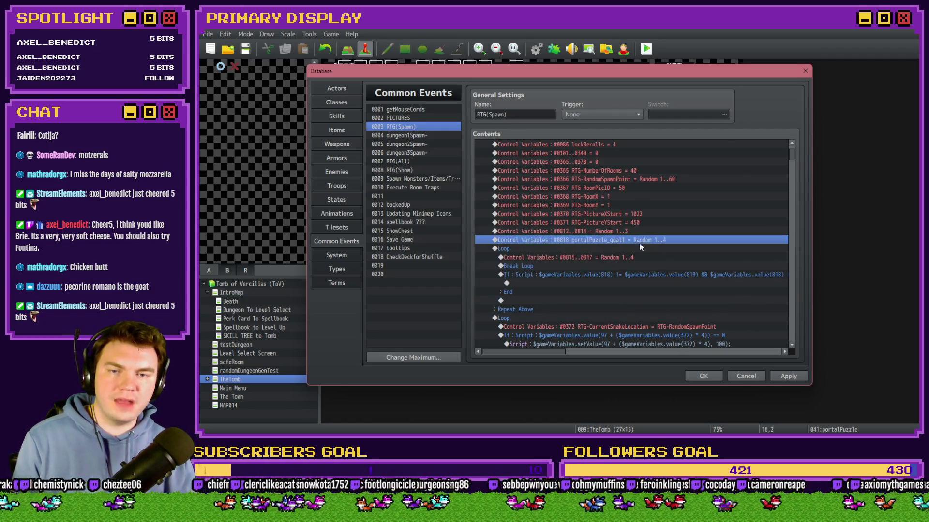
left_click(642, 179)
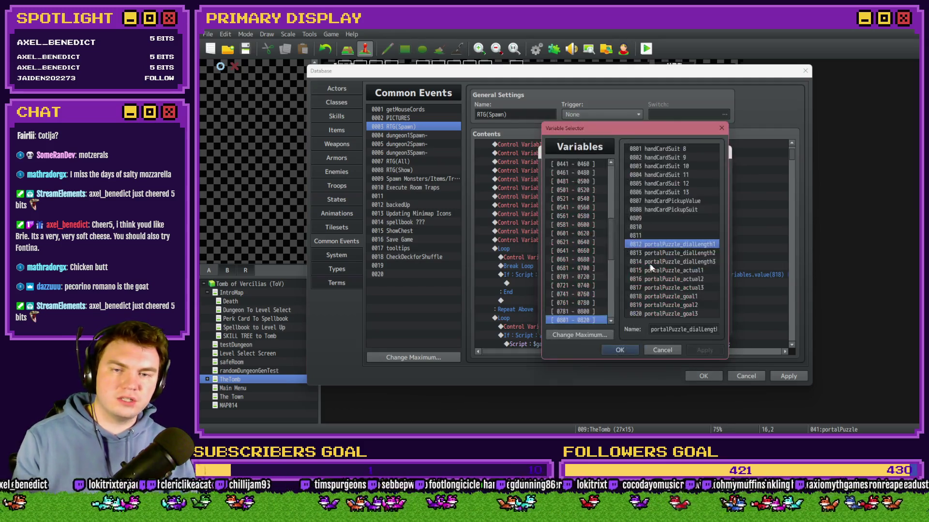
left_click_drag(683, 252, 691, 316)
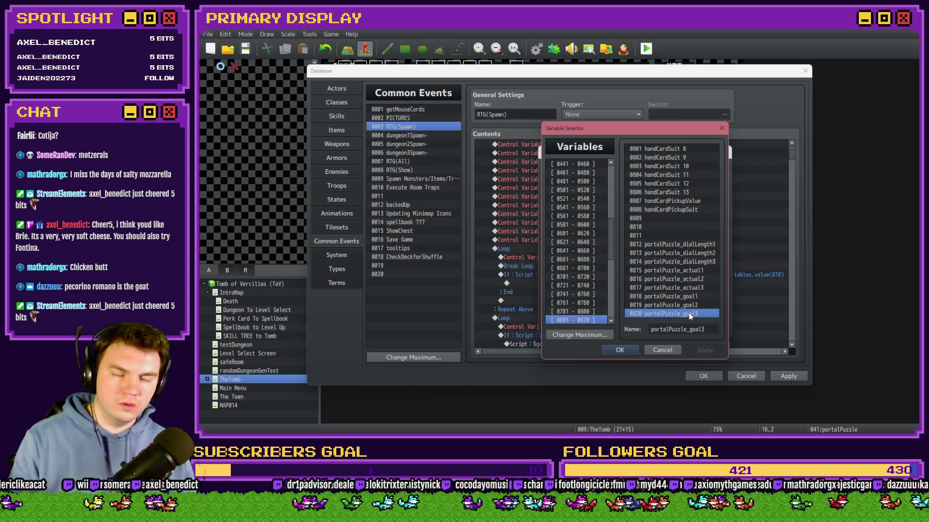
left_click(687, 272)
double_click(686, 271)
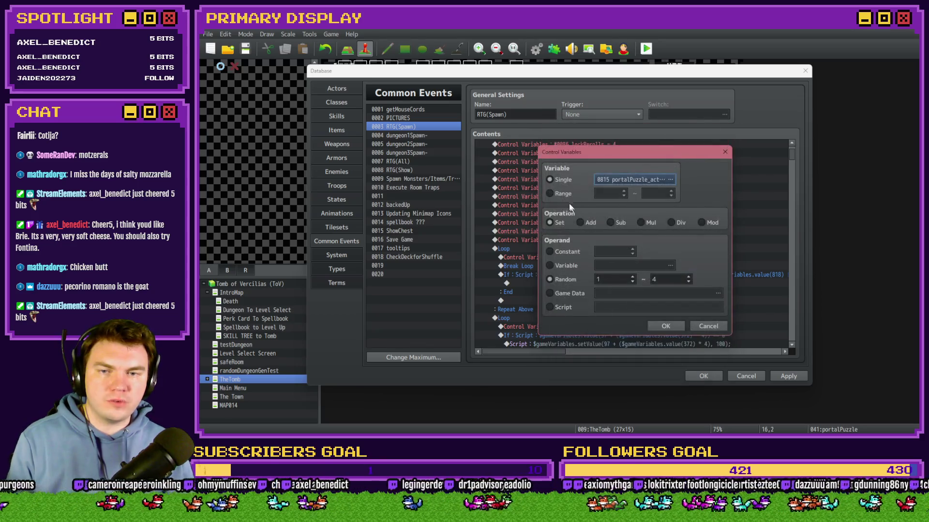
left_click(549, 193)
type("815")
key("Tab")
type("817")
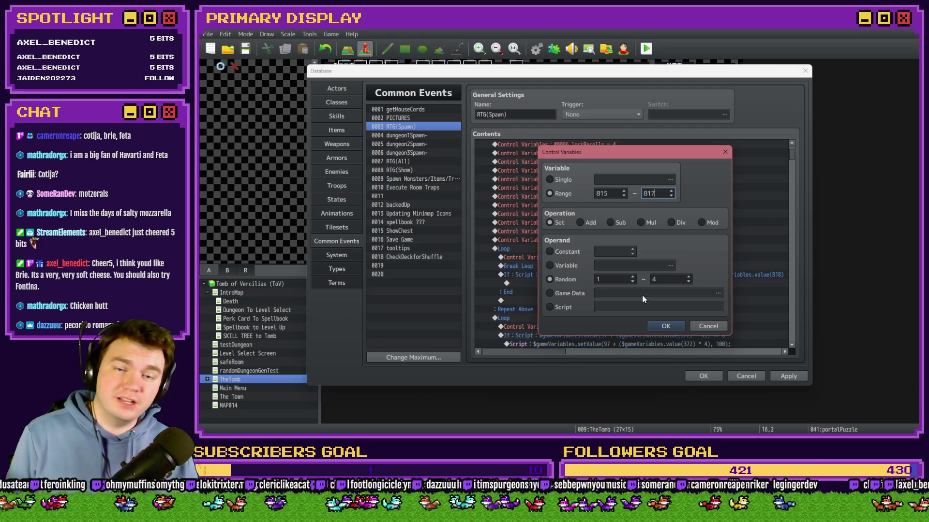
left_click(663, 327)
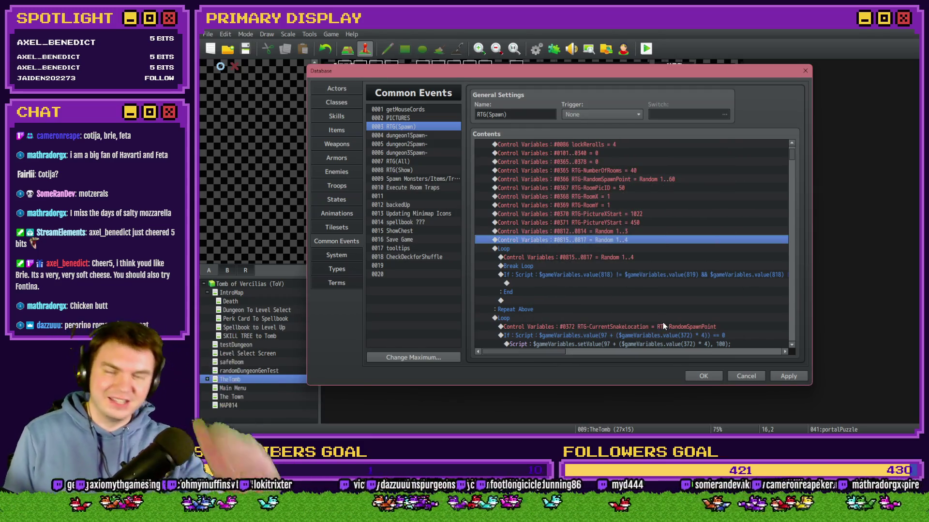
left_click(625, 249)
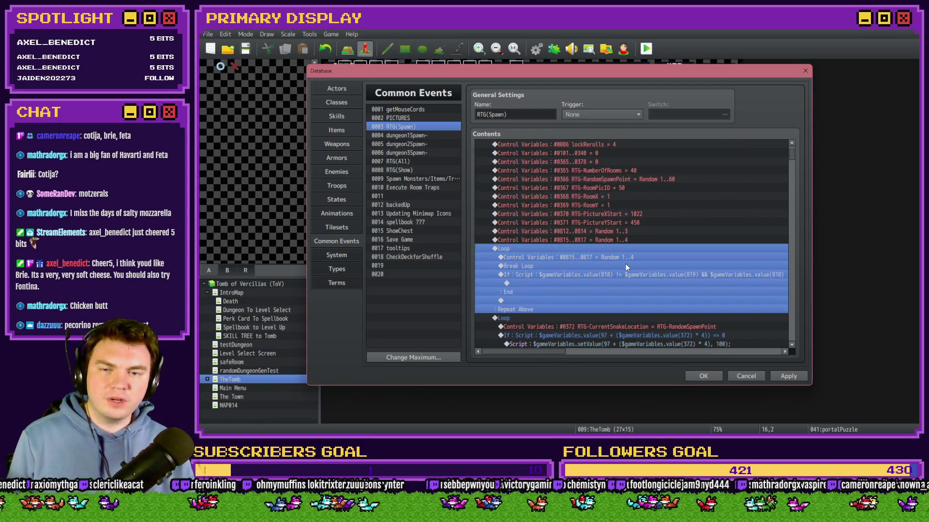
scroll(623, 269, "down", 2)
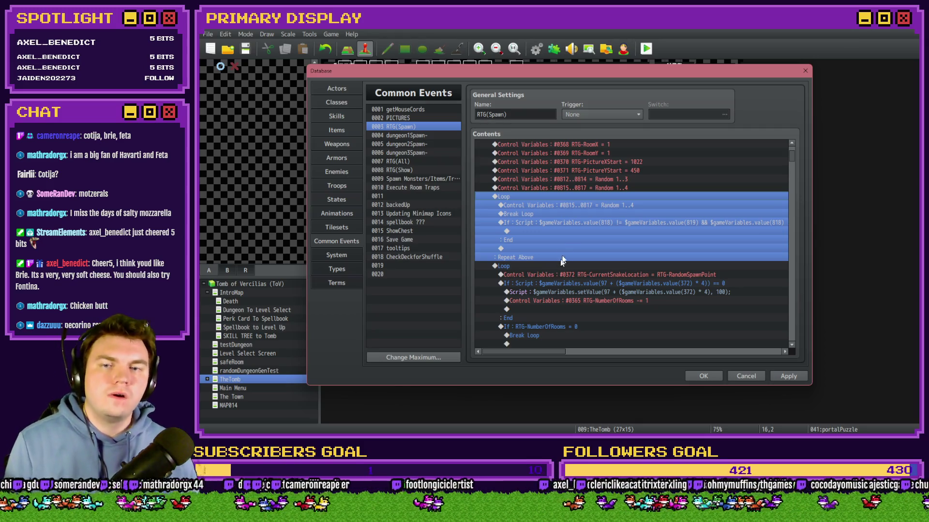
left_click(570, 207)
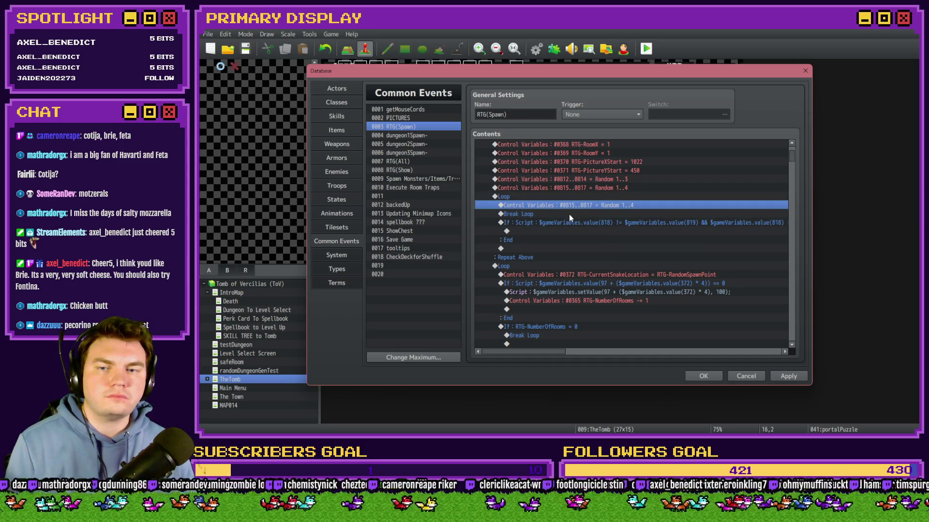
left_click(568, 223)
mouse_move(553, 353)
left_mouse_down()
mouse_move(636, 353)
mouse_move(544, 352)
left_mouse_up()
left_click(589, 214)
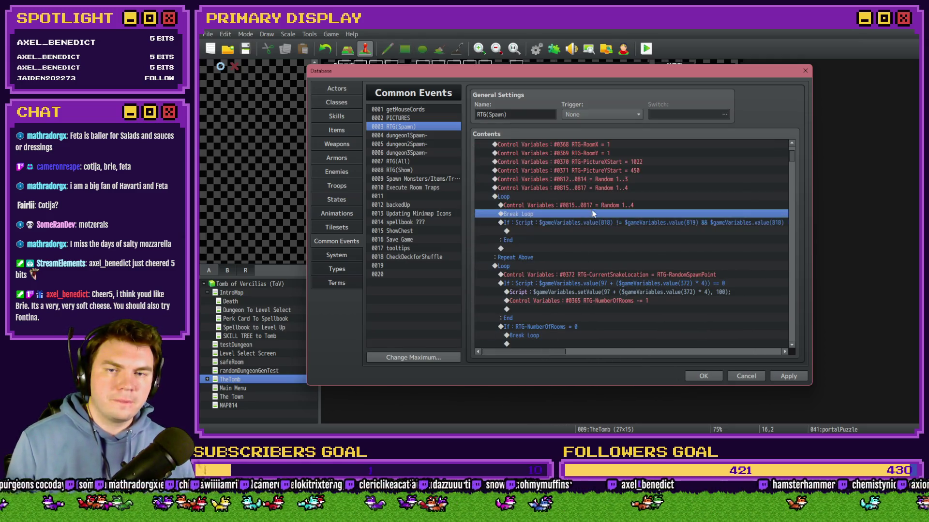
left_click(597, 205)
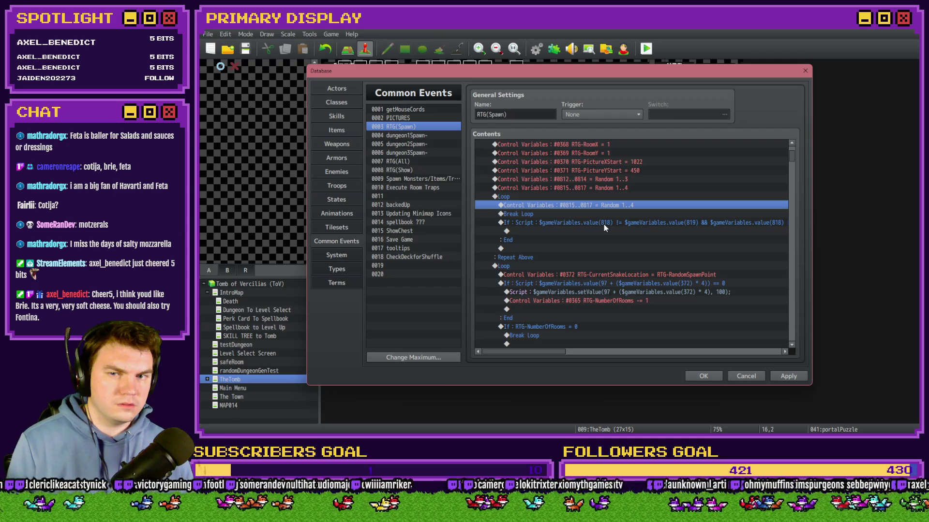
double_click(602, 197)
left_click(565, 224)
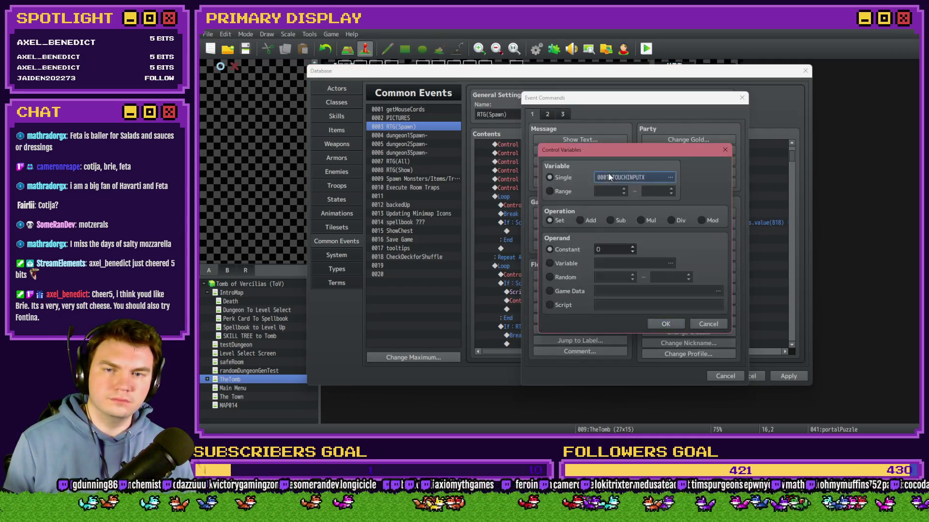
left_click(609, 177)
key("Down")
key("Down")
key("Down")
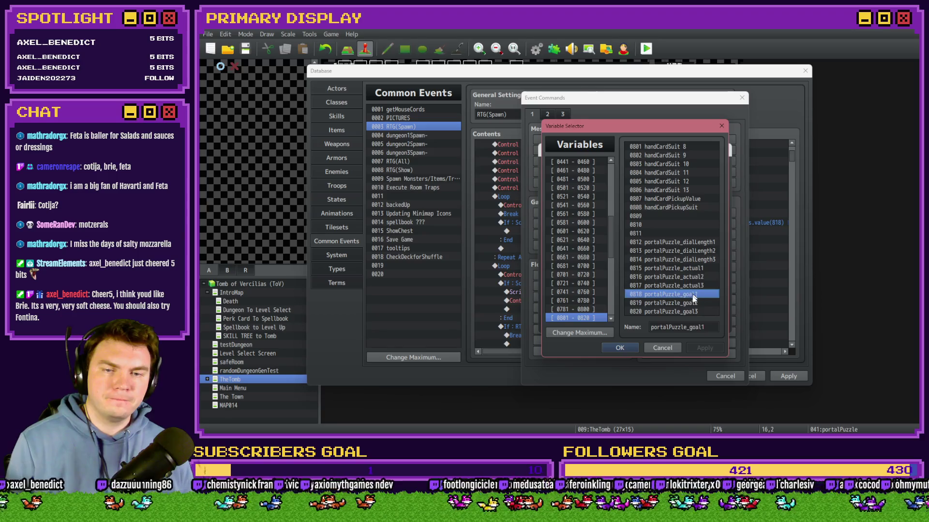
left_click(697, 303)
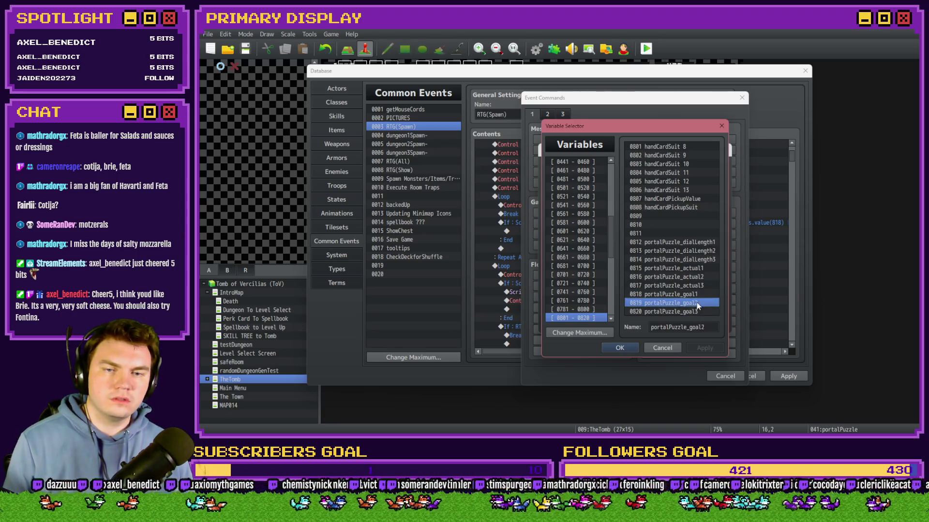
left_click(695, 312)
left_click(689, 269)
left_click(691, 286)
left_click(692, 278)
left_click(692, 286)
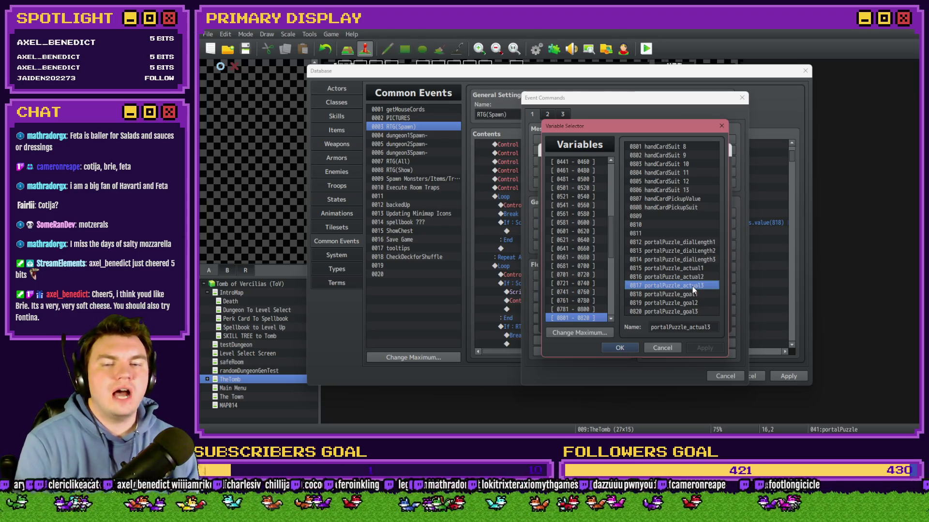
left_click(654, 350)
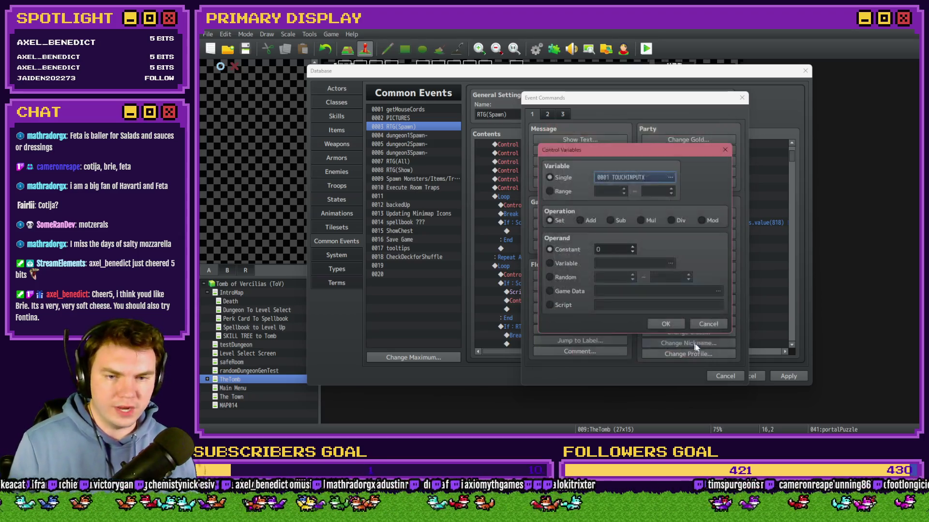
left_click(708, 325)
left_click(721, 378)
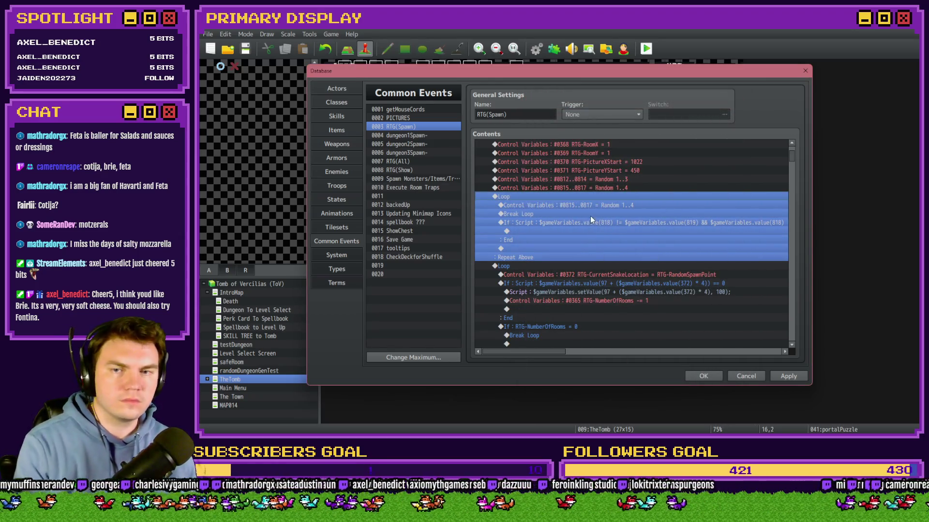